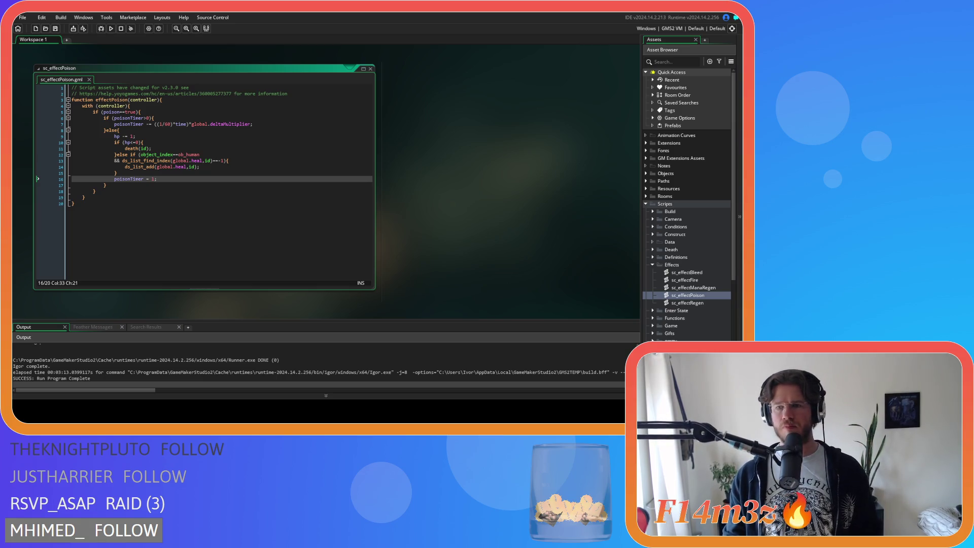
Expand Objects > Animal > Human and open ob_human in the object editor.
{"action": "left_click", "coordinate": [646, 173]}
{"action": "left_click", "coordinate": [652, 181]}
{"action": "left_click", "coordinate": [659, 188]}
{"action": "left_click", "coordinate": [683, 197]}
{"action": "double_click", "coordinate": [683, 197]}
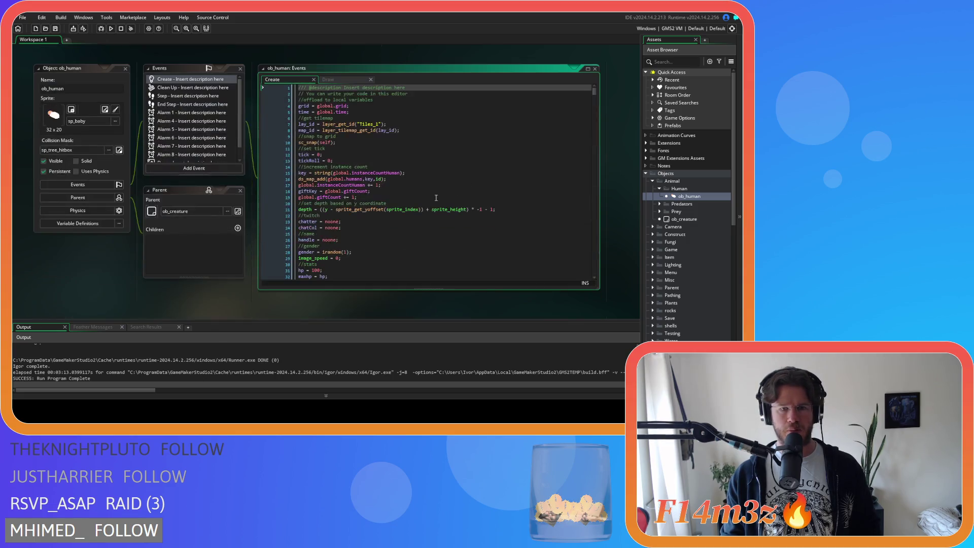
Duplicate the hasteTimer line in ob_human's Create code as poisonTimer = 1 and save.
{"action": "left_click", "coordinate": [373, 168]}
{"action": "key", "text": "ctrl+f"}
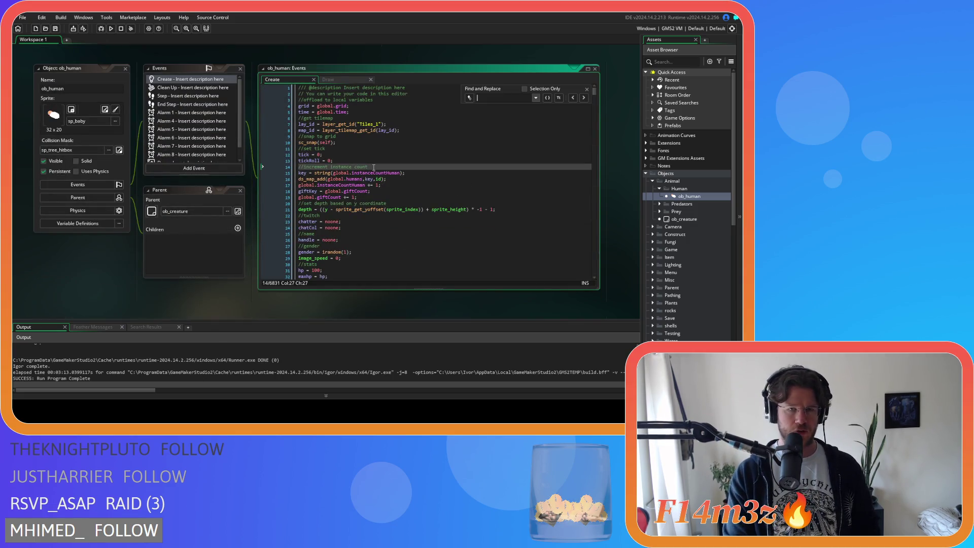
{"action": "type", "text": "bleed"}
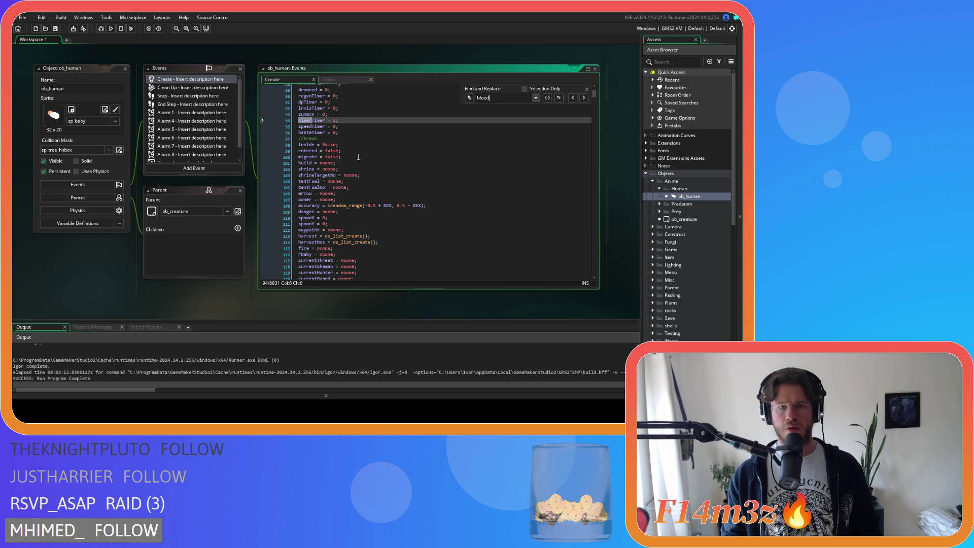
{"action": "left_click", "coordinate": [361, 132]}
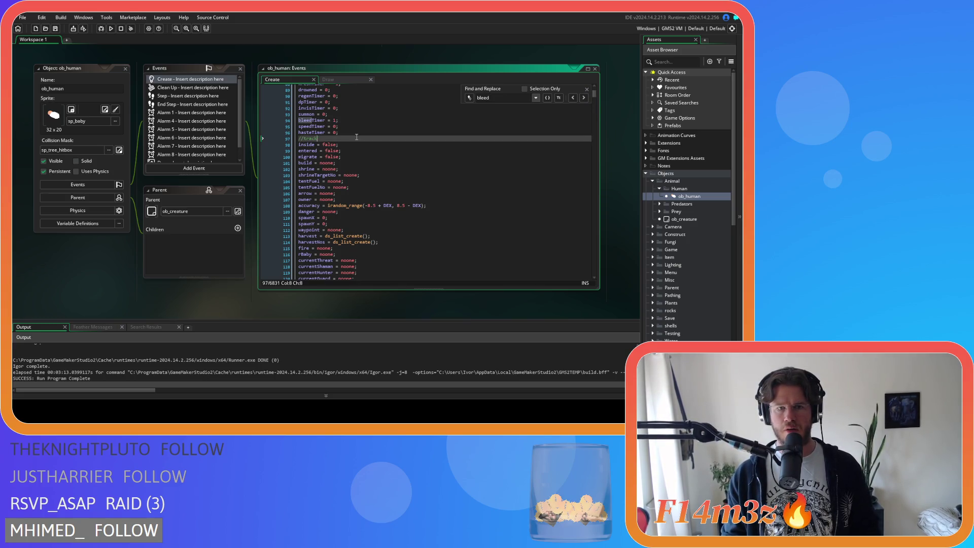
{"action": "key", "text": "ctrl+d"}
{"action": "left_click_drag", "start_coordinate": [311, 138], "coordinate": [290, 141]}
{"action": "type", "text": "poiTimer = 0"}
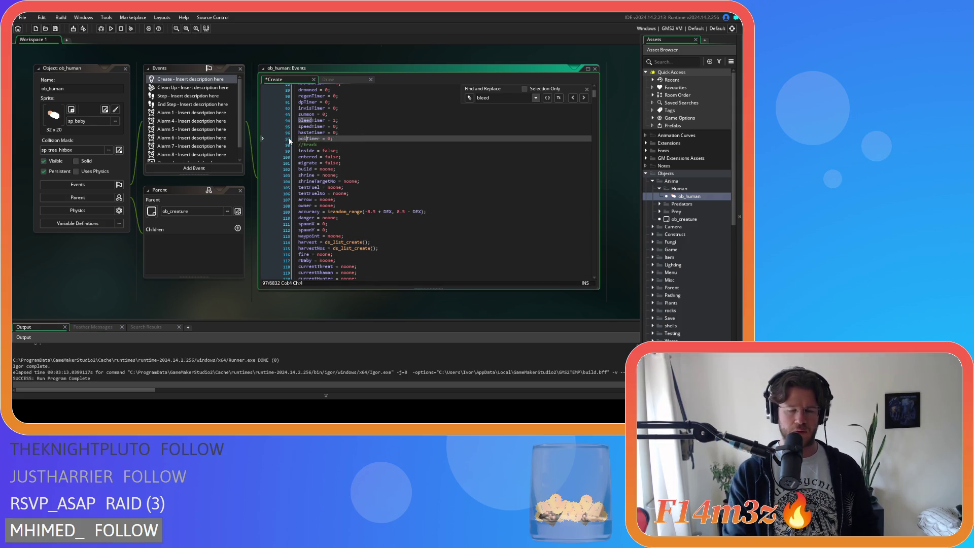
{"action": "type", "text": "son"}
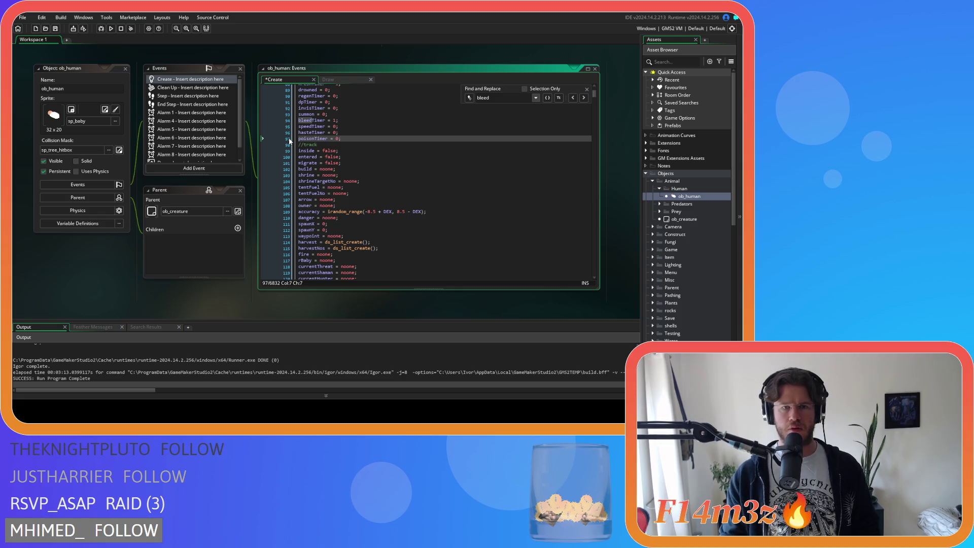
{"action": "left_click", "coordinate": [370, 137]}
{"action": "key", "text": "ctrl+z"}
{"action": "key", "text": "ctrl+z"}
{"action": "key", "text": "ctrl+z"}
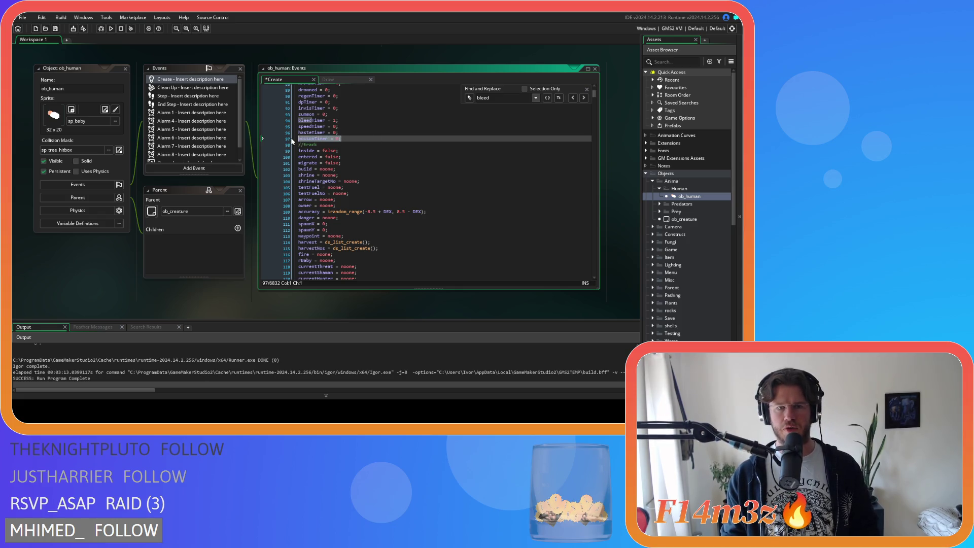
{"action": "key", "text": "ctrl+z"}
{"action": "key", "text": "ctrl+z"}
{"action": "key", "text": "ctrl+z"}
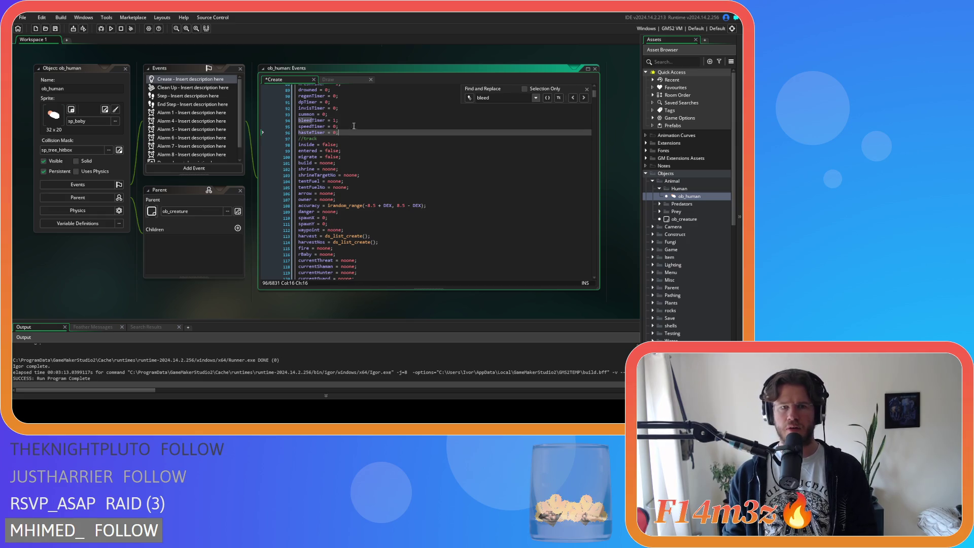
{"action": "key", "text": "ctrl+y"}
{"action": "type", "text": "1;"}
{"action": "key", "text": "ctrl+s"}
{"action": "left_click", "coordinate": [587, 89]}
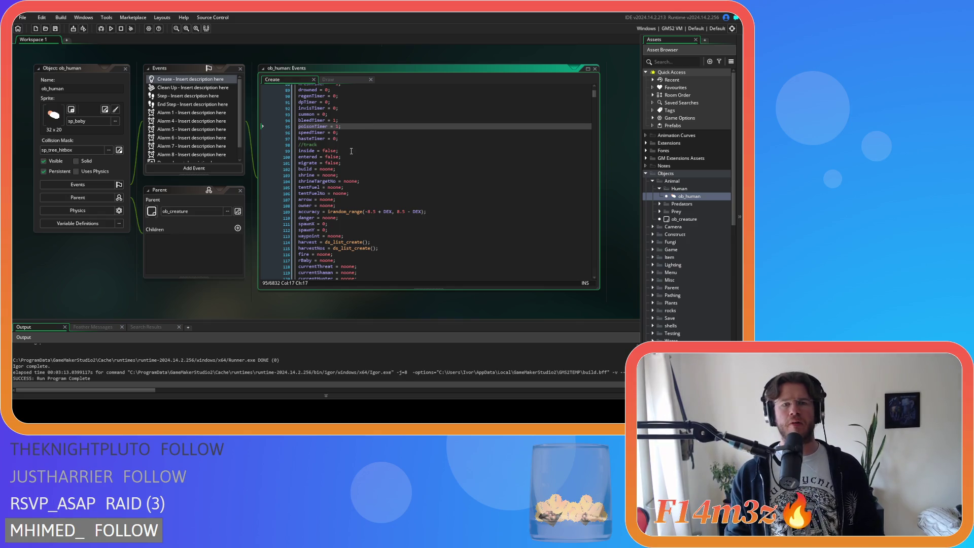
Move the poisonTimer = 1 line to sit right after hasteTimer and save the Create code.
{"action": "left_click", "coordinate": [344, 81]}
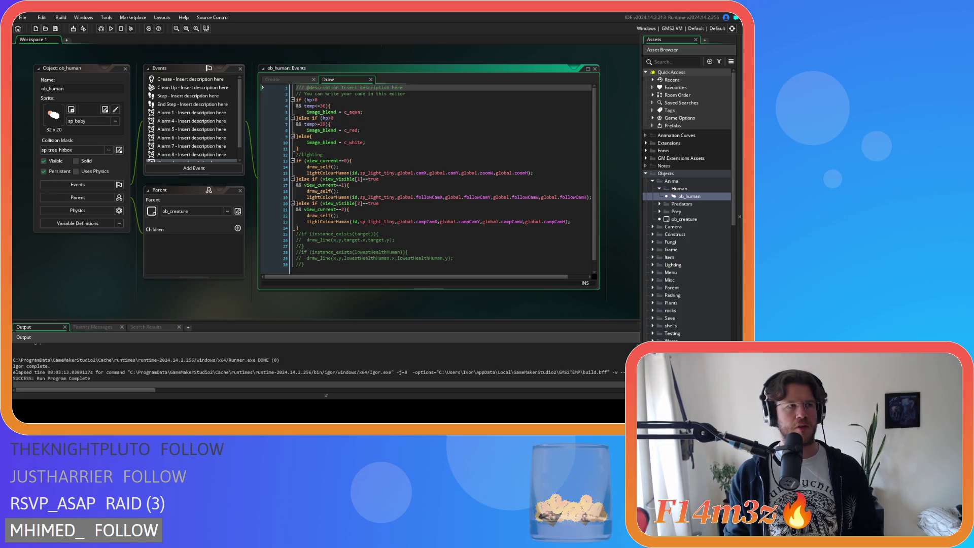
{"action": "left_click", "coordinate": [273, 80]}
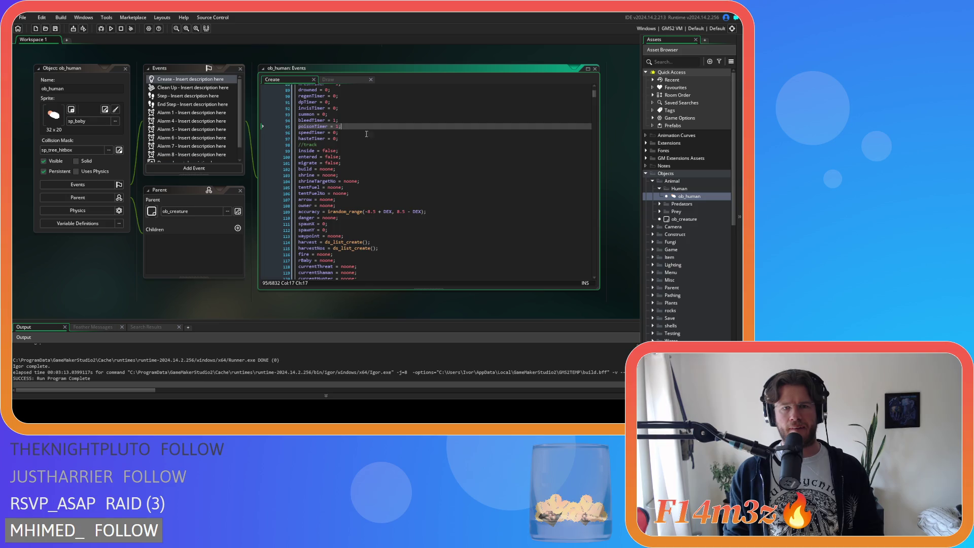
{"action": "left_click", "coordinate": [358, 140]}
{"action": "key", "text": "Up"}
{"action": "key", "text": "Up"}
{"action": "key", "text": "Up"}
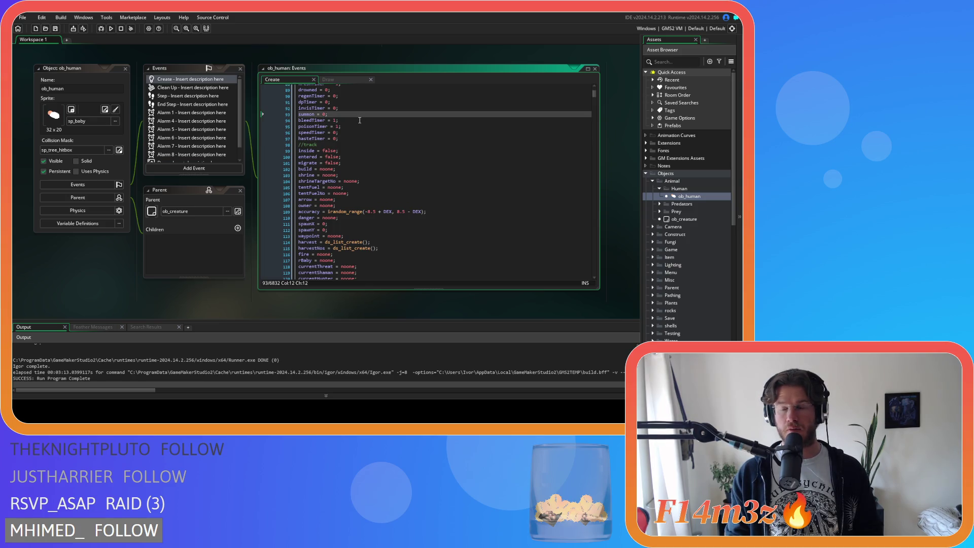
{"action": "left_click", "coordinate": [355, 129]}
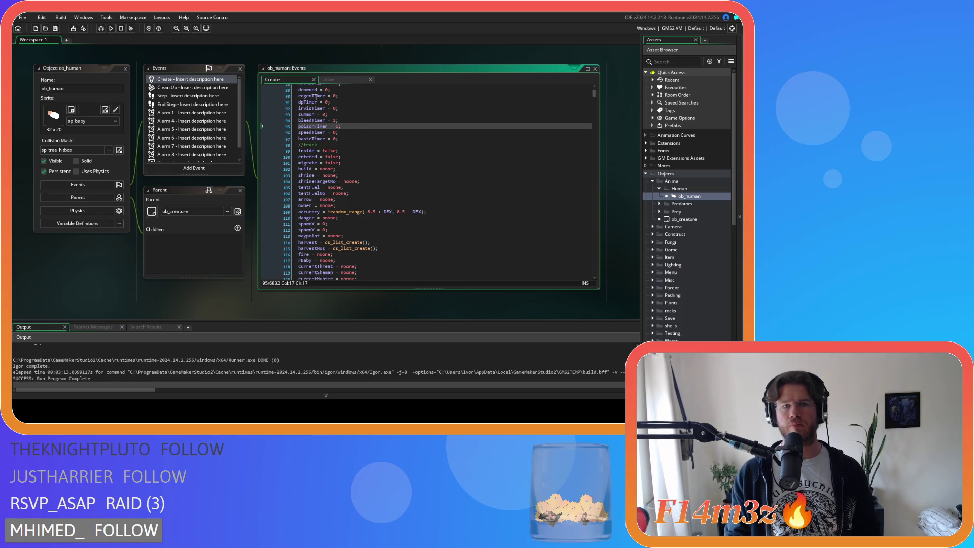
{"action": "left_click", "coordinate": [359, 138]}
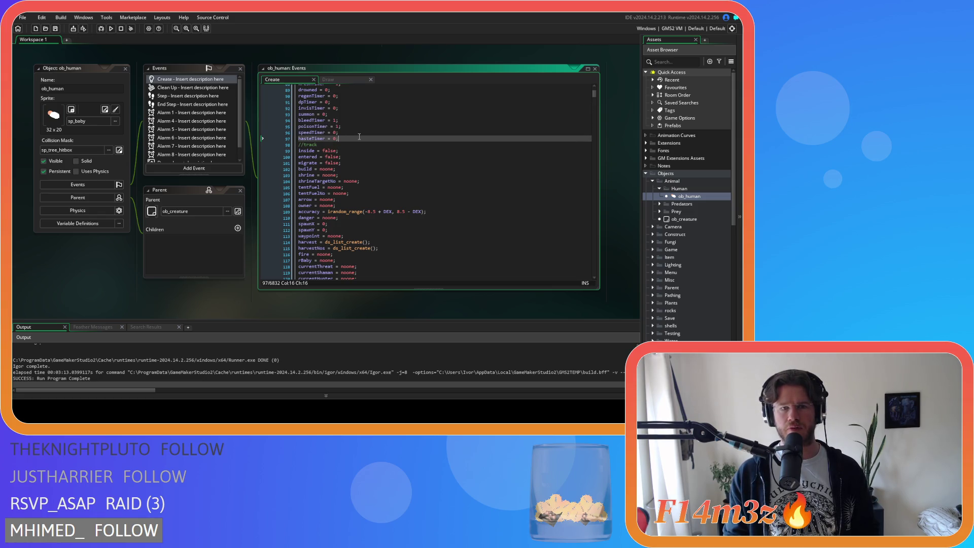
{"action": "left_click_drag", "start_coordinate": [357, 126], "coordinate": [297, 127]}
{"action": "key", "text": "ctrl+x"}
{"action": "key", "text": "Delete"}
{"action": "left_click", "coordinate": [348, 133]}
{"action": "key", "text": "Return"}
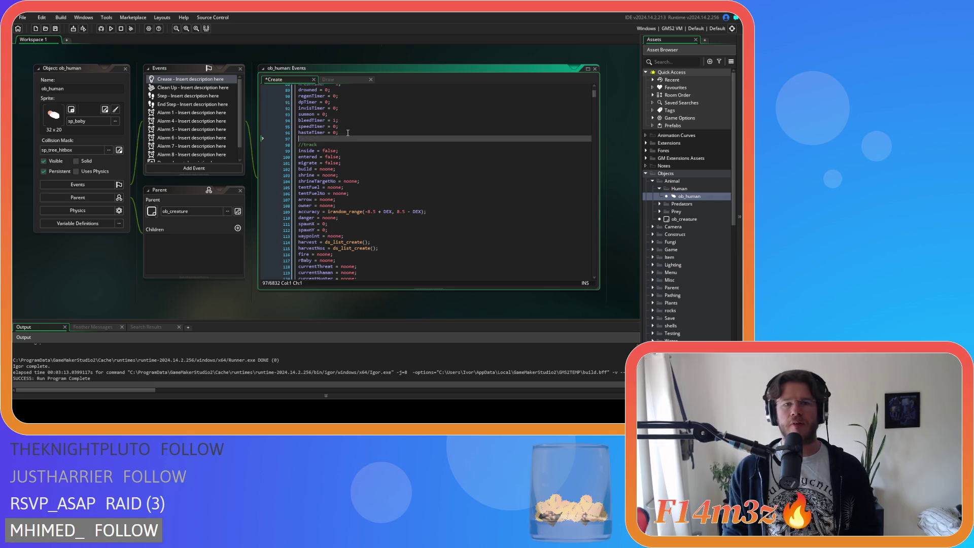
{"action": "key", "text": "ctrl+v"}
{"action": "key", "text": "ctrl+s"}
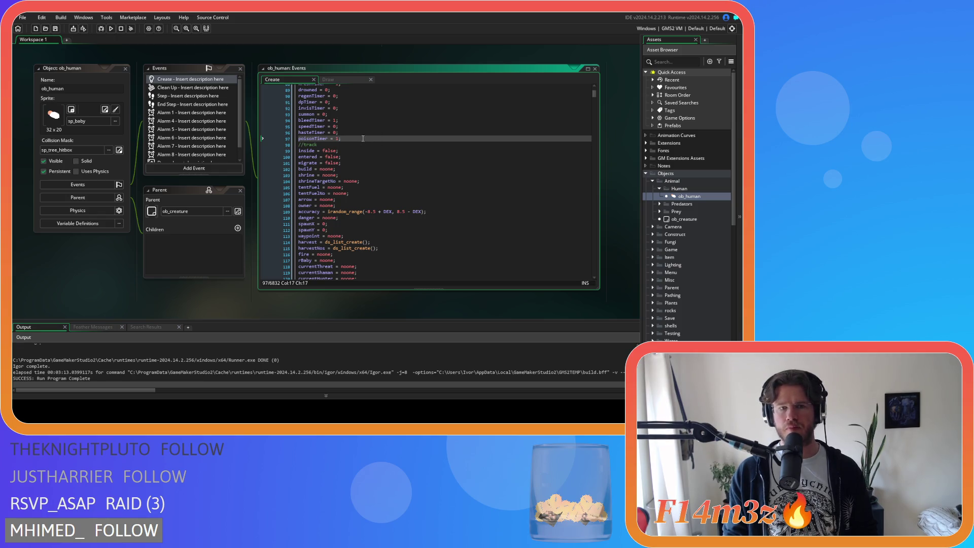
{"action": "key", "text": "ctrl+f"}
Duplicate regeneration = false as poison = false in the Create code and save.
{"action": "type", "text": "ble"}
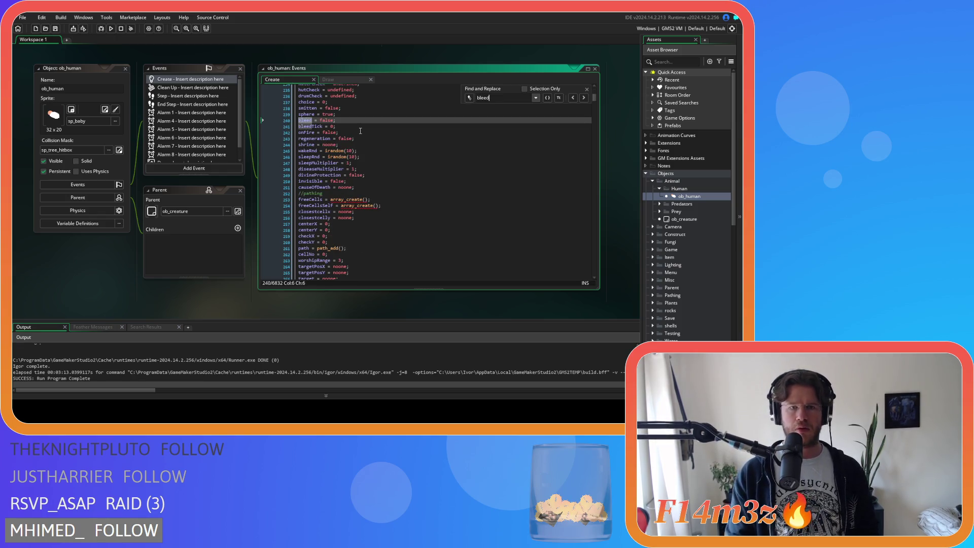
{"action": "type", "text": "ed"}
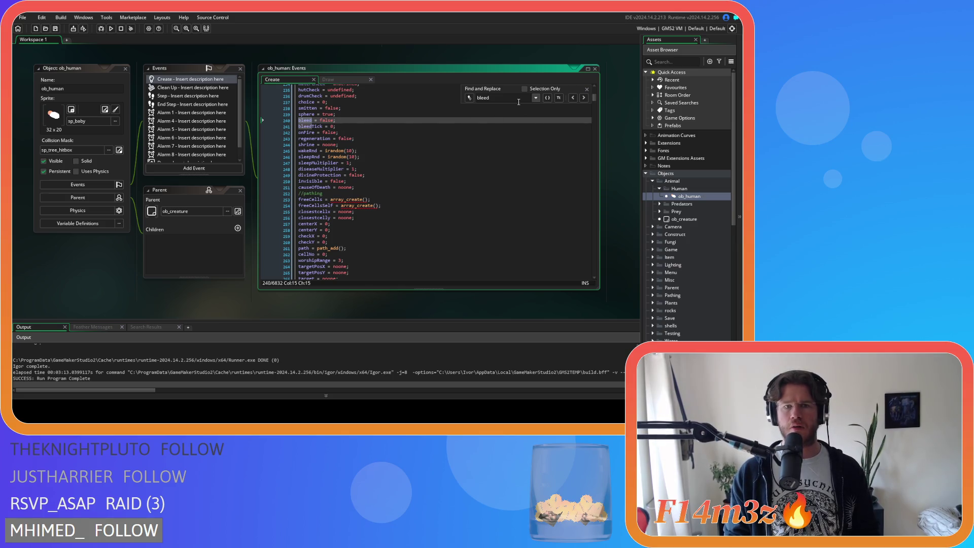
{"action": "left_click", "coordinate": [587, 89]}
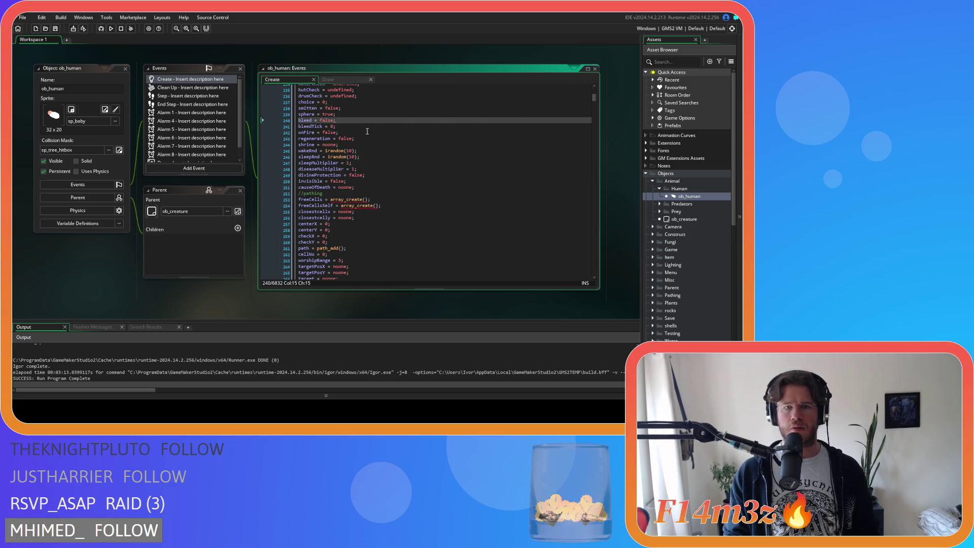
{"action": "left_click", "coordinate": [370, 128]}
{"action": "left_click", "coordinate": [369, 133]}
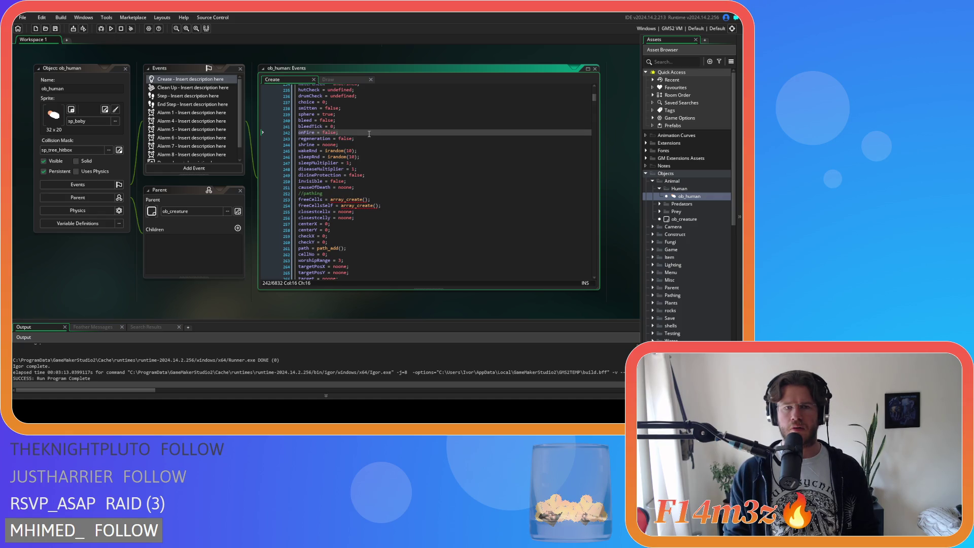
{"action": "left_click", "coordinate": [369, 138]}
{"action": "key", "text": "ctrl+d"}
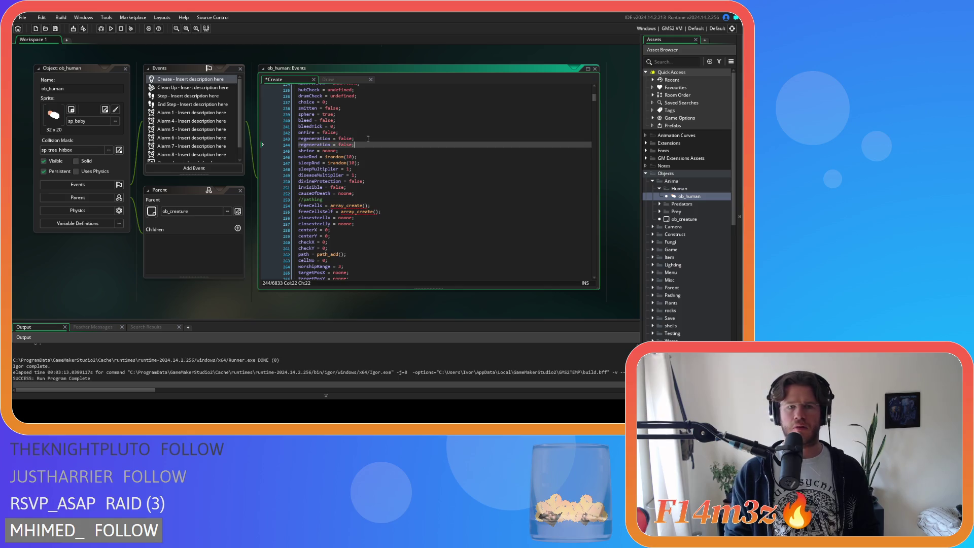
{"action": "double_click", "coordinate": [325, 146]}
{"action": "type", "text": "poison"}
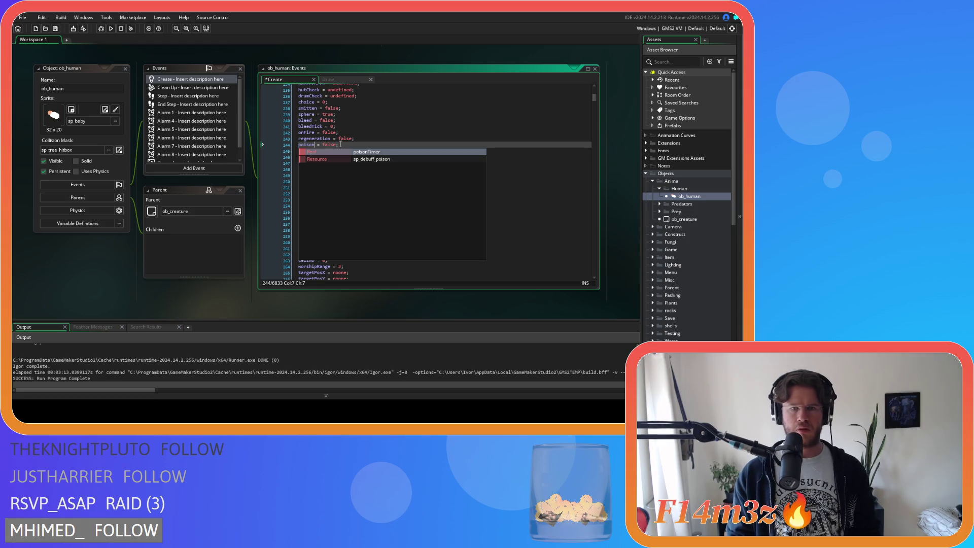
{"action": "left_click", "coordinate": [357, 144]}
{"action": "key", "text": "ctrl+s"}
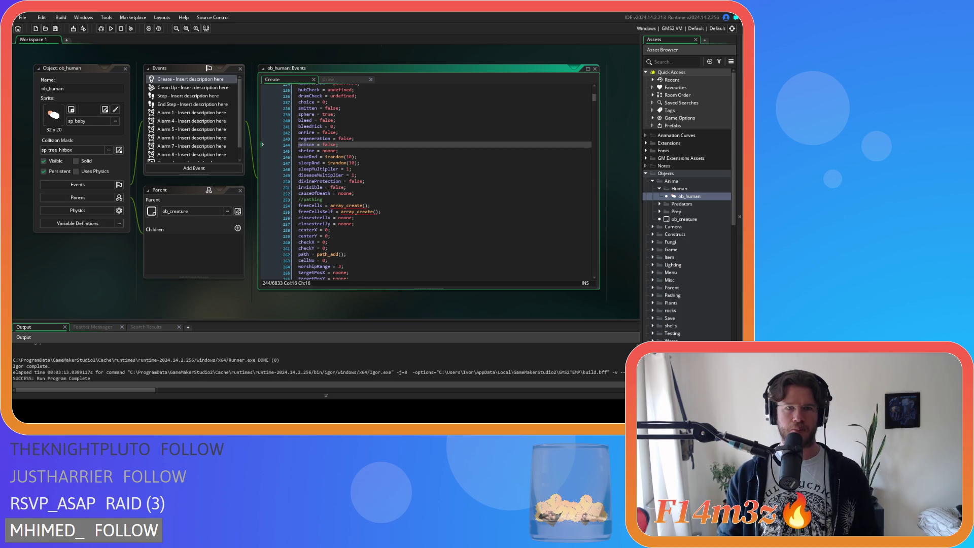
Check the lines around the poison flag and close the ob_human editor.
{"action": "left_click", "coordinate": [343, 151]}
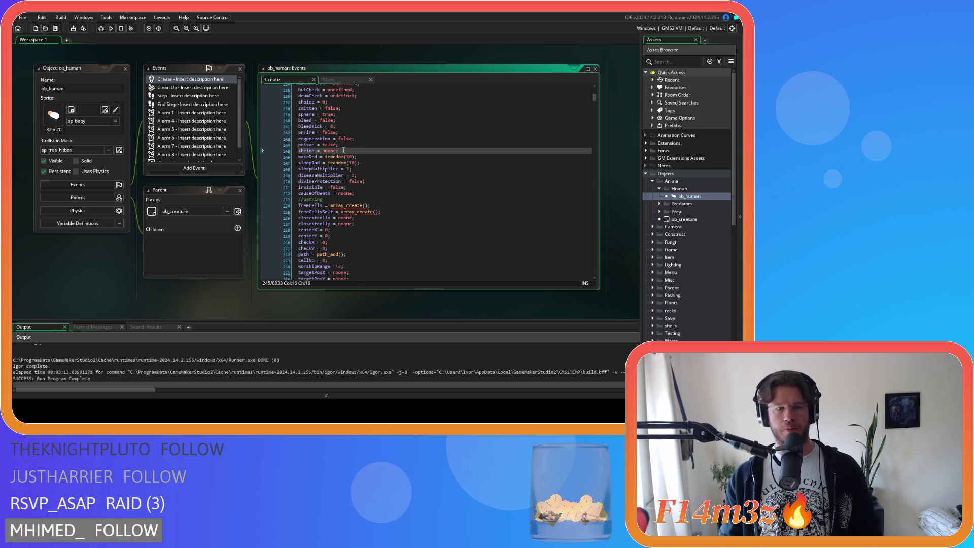
{"action": "left_click", "coordinate": [344, 145]}
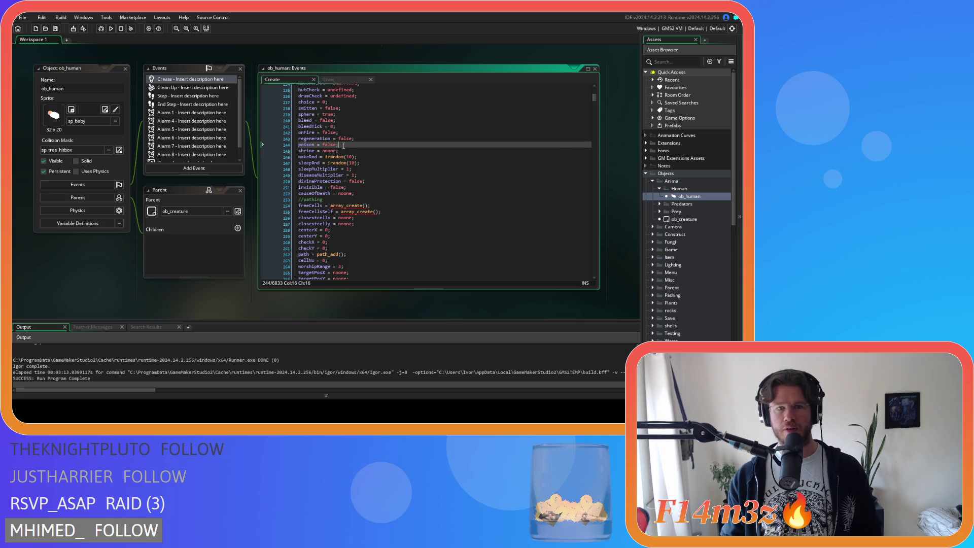
{"action": "left_click", "coordinate": [396, 139]}
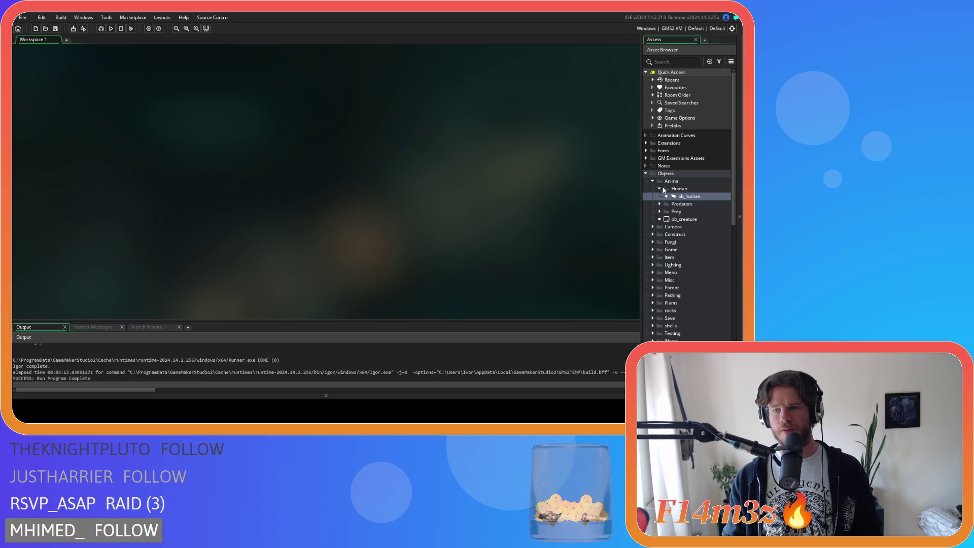
Collapse the Animal, Objects, Effects and Scripts folders in the Asset Browser.
{"action": "left_click", "coordinate": [653, 182]}
{"action": "left_click", "coordinate": [646, 175]}
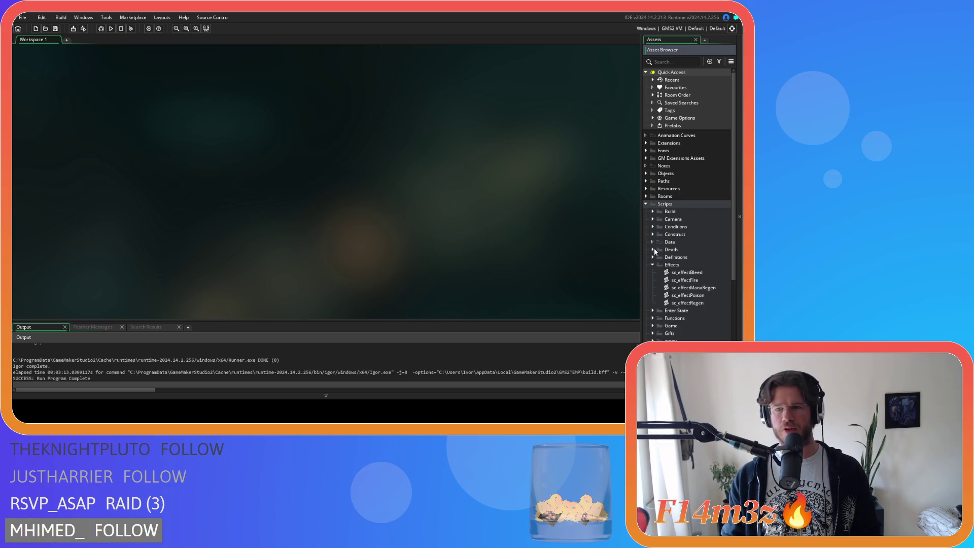
{"action": "left_click", "coordinate": [653, 264]}
{"action": "left_click", "coordinate": [646, 203]}
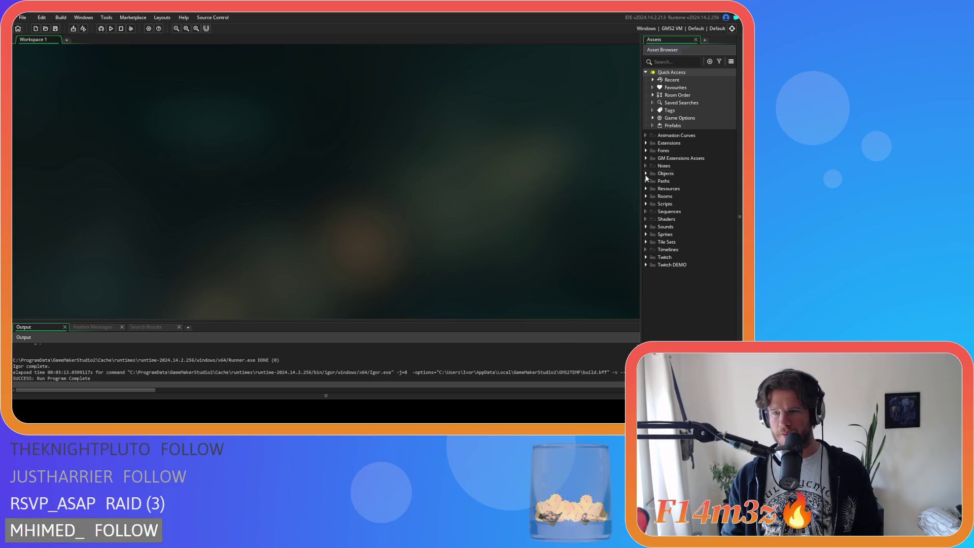
{"action": "left_click", "coordinate": [646, 176]}
{"action": "left_click", "coordinate": [646, 175]}
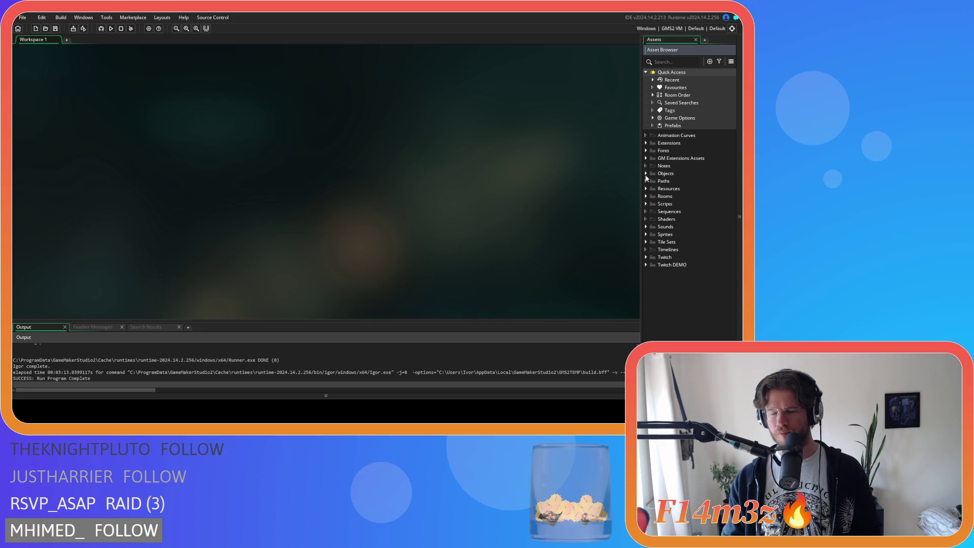
Expand the Scripts folder and its Inventory subfolder to list the inventory scripts.
{"action": "left_click", "coordinate": [646, 204]}
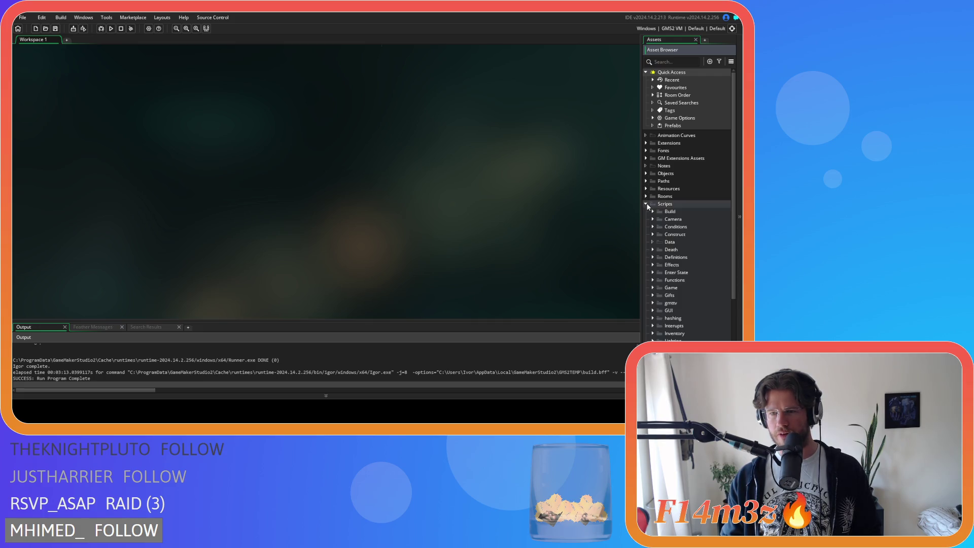
{"action": "scroll", "coordinate": [649, 207], "scroll_direction": "down", "scroll_amount": 3}
{"action": "scroll", "coordinate": [653, 225], "scroll_direction": "down", "scroll_amount": 2}
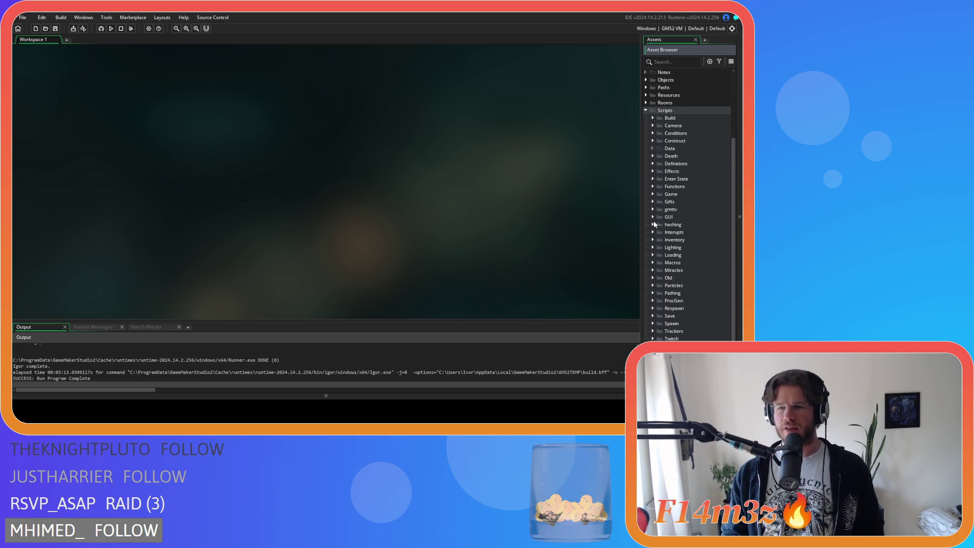
{"action": "left_click", "coordinate": [654, 232]}
{"action": "left_click", "coordinate": [653, 232]}
{"action": "left_click", "coordinate": [652, 240]}
Open sc_inventory and duplicate the item constructor's delta = _delta line, renaming it poison.
{"action": "double_click", "coordinate": [691, 248]}
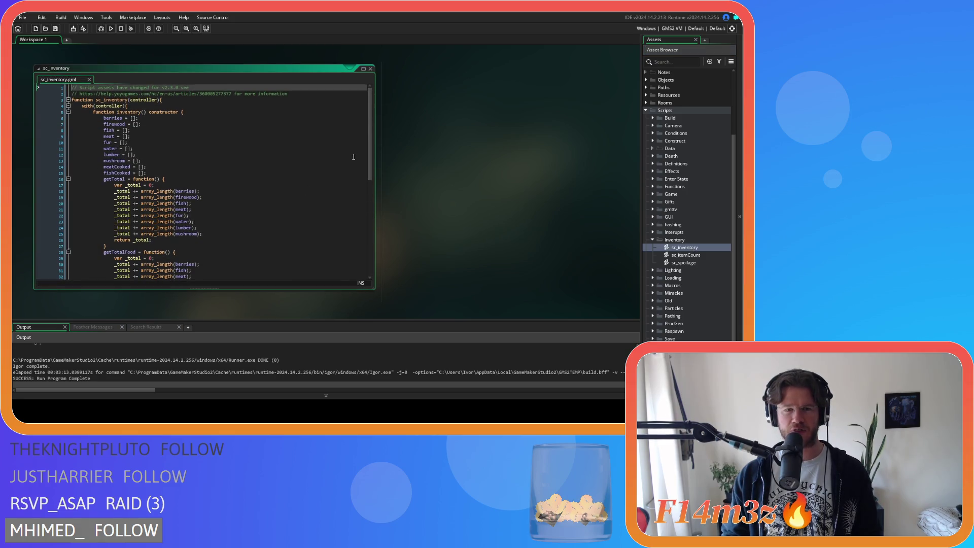
{"action": "scroll", "coordinate": [358, 251], "scroll_direction": "down", "scroll_amount": 10}
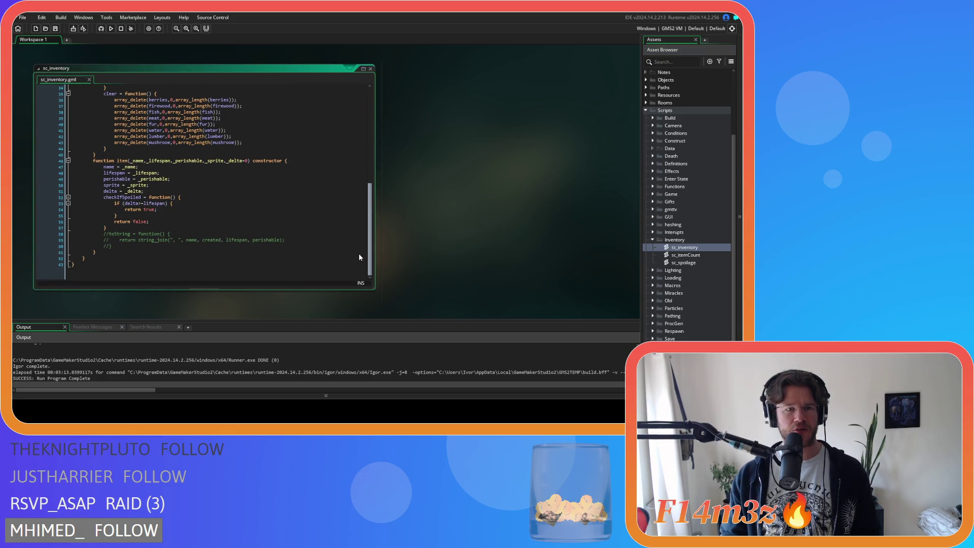
{"action": "scroll", "coordinate": [359, 257], "scroll_direction": "up", "scroll_amount": 3}
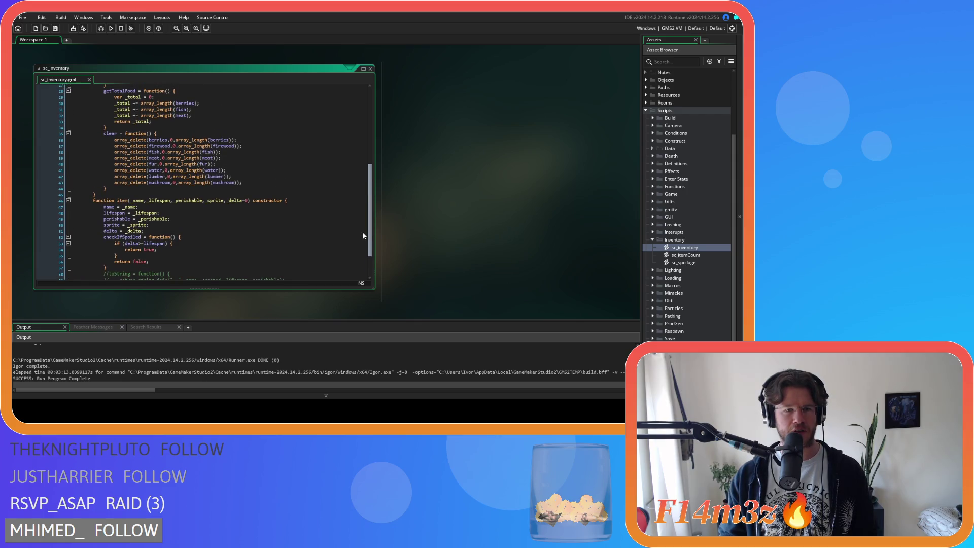
{"action": "left_click", "coordinate": [168, 207]}
{"action": "left_click_drag", "start_coordinate": [148, 200], "coordinate": [181, 201]}
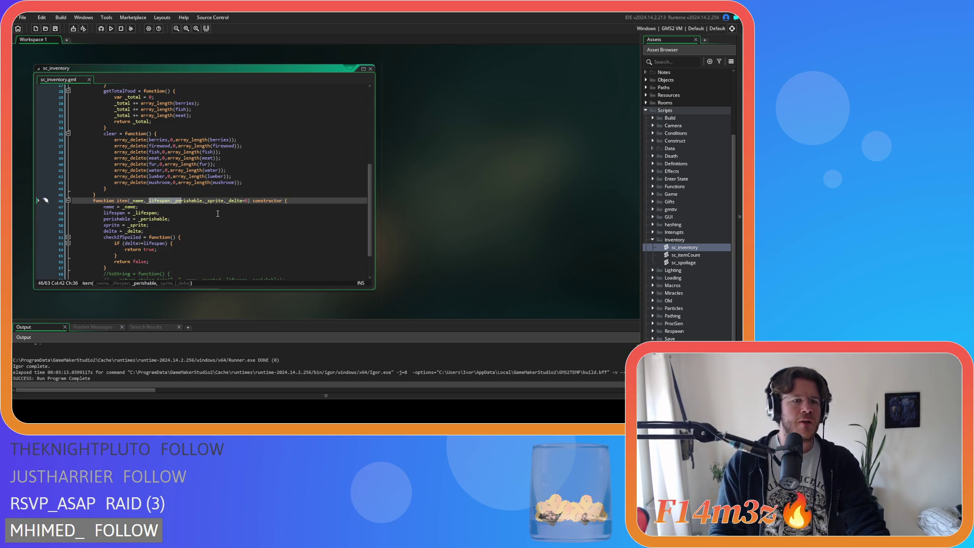
{"action": "left_click", "coordinate": [156, 206]}
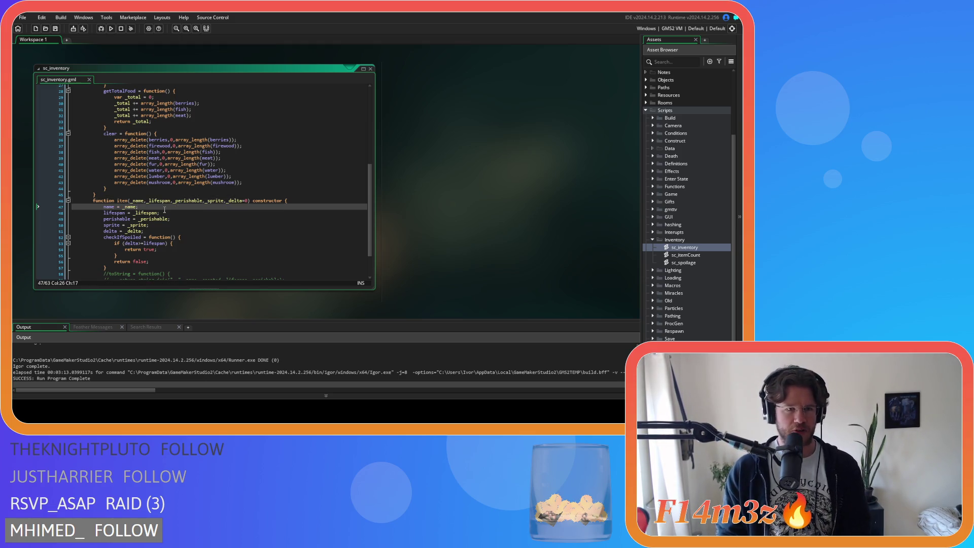
{"action": "key", "text": "Down"}
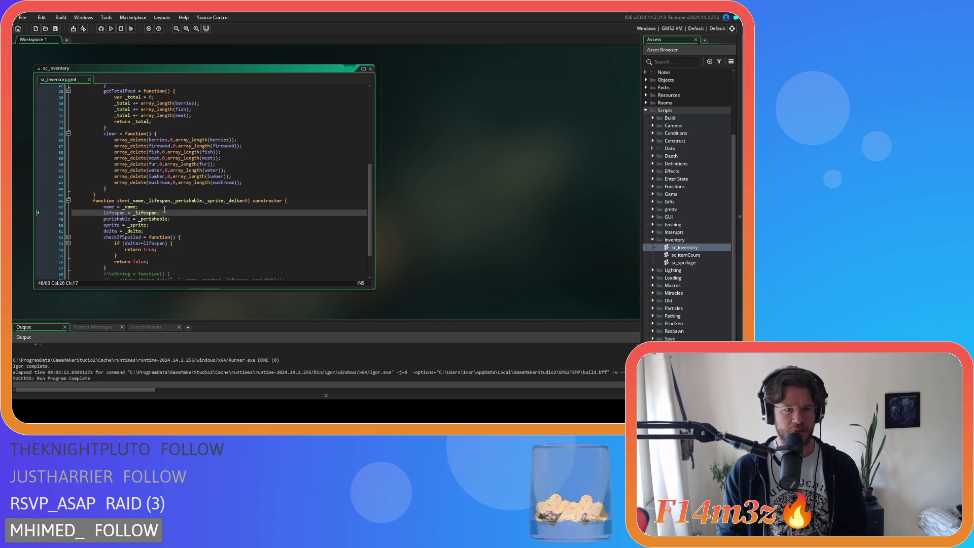
{"action": "key", "text": "Down"}
{"action": "key", "text": "Down"}
{"action": "key", "text": "Down"}
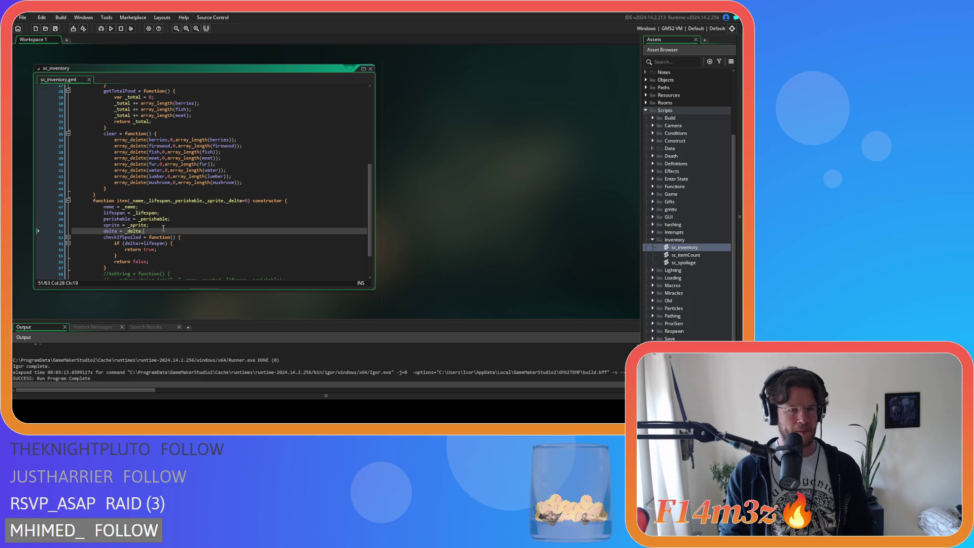
{"action": "key", "text": "ctrl+d"}
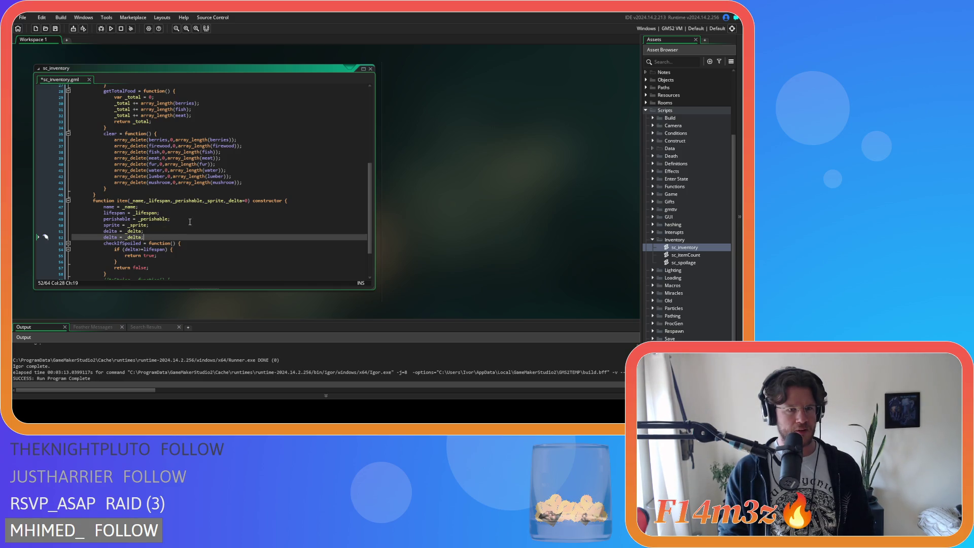
{"action": "double_click", "coordinate": [109, 237]}
{"action": "type", "text": "poison"}
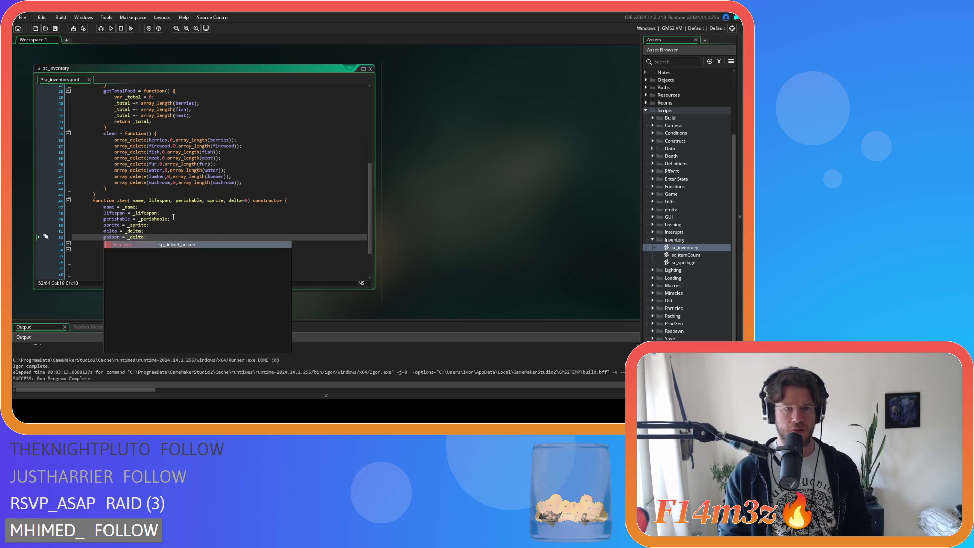
Add a _poison parameter to item(), assign poison = _poison, then save and close the script.
{"action": "left_click", "coordinate": [249, 201]}
{"action": "type", "text": ",poison"}
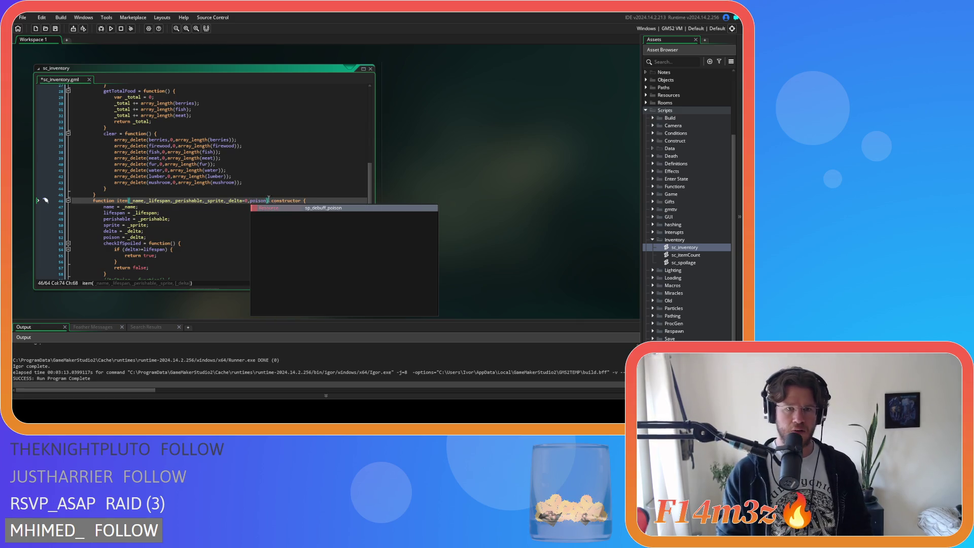
{"action": "left_click", "coordinate": [251, 200]}
{"action": "type", "text": "_"}
{"action": "left_click", "coordinate": [136, 237]}
{"action": "double_click", "coordinate": [136, 238]}
{"action": "type", "text": "_poison"}
{"action": "left_click", "coordinate": [187, 238]}
{"action": "key", "text": "ctrl+s"}
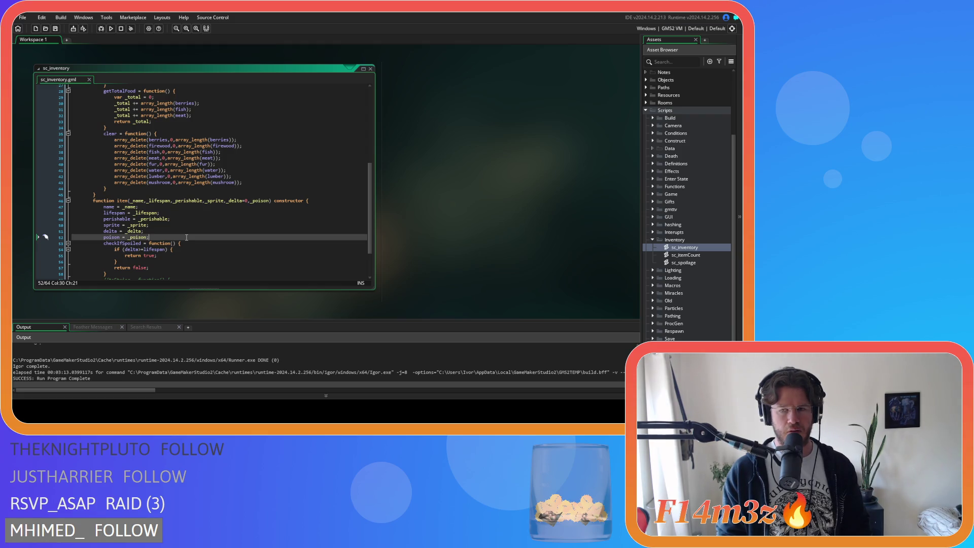
{"action": "mouse_move", "coordinate": [372, 182]}
{"action": "left_mouse_down"}
{"action": "mouse_move", "coordinate": [373, 93]}
{"action": "mouse_move", "coordinate": [373, 199]}
{"action": "left_mouse_up"}
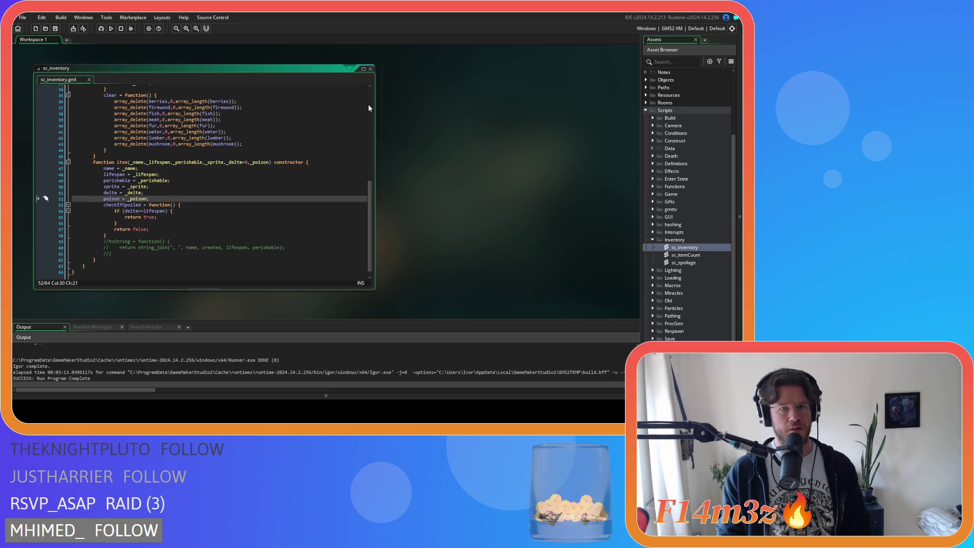
{"action": "left_click", "coordinate": [371, 70]}
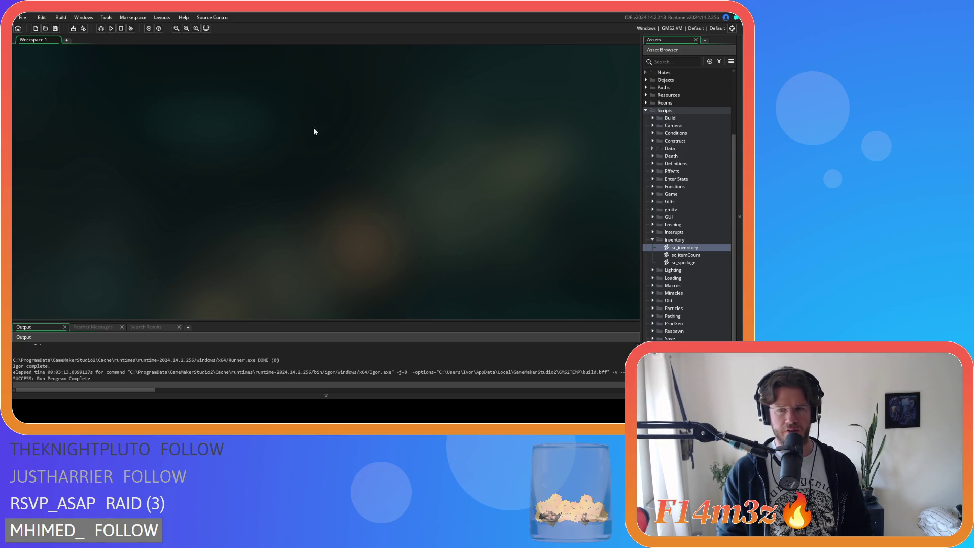
Collapse the Inventory, Scripts and Objects folders and bring up project-wide Search & Replace.
{"action": "left_click", "coordinate": [653, 240]}
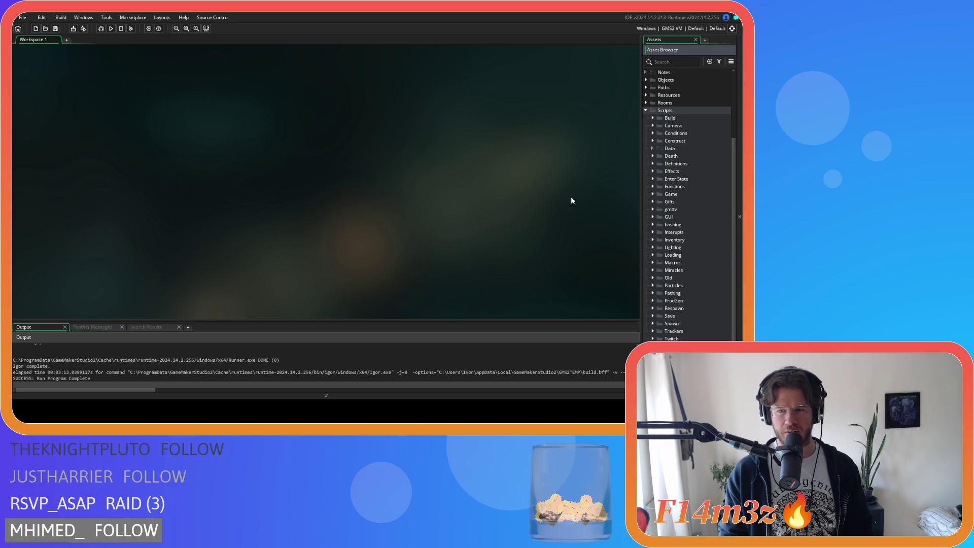
{"action": "scroll", "coordinate": [668, 188], "scroll_direction": "down", "scroll_amount": 1}
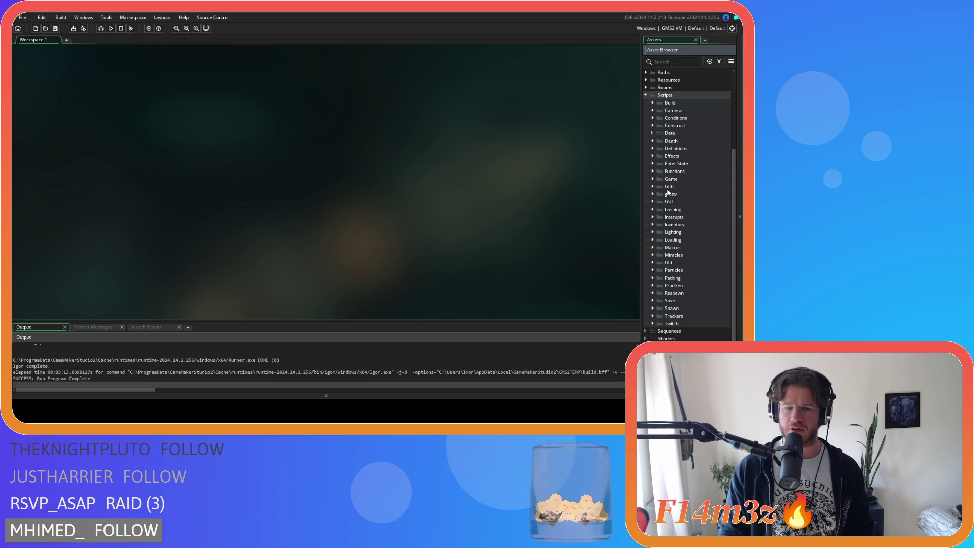
{"action": "left_click", "coordinate": [646, 96]}
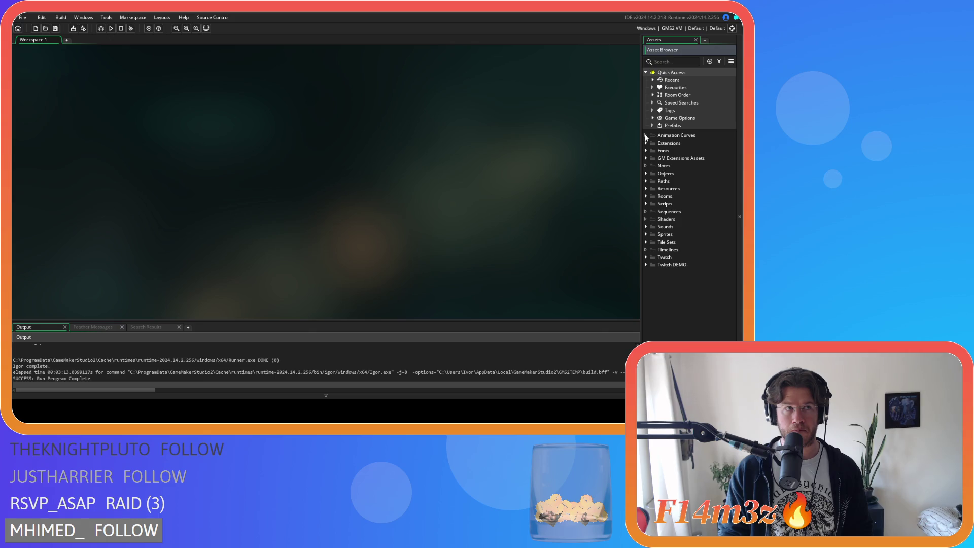
{"action": "left_click", "coordinate": [646, 173]}
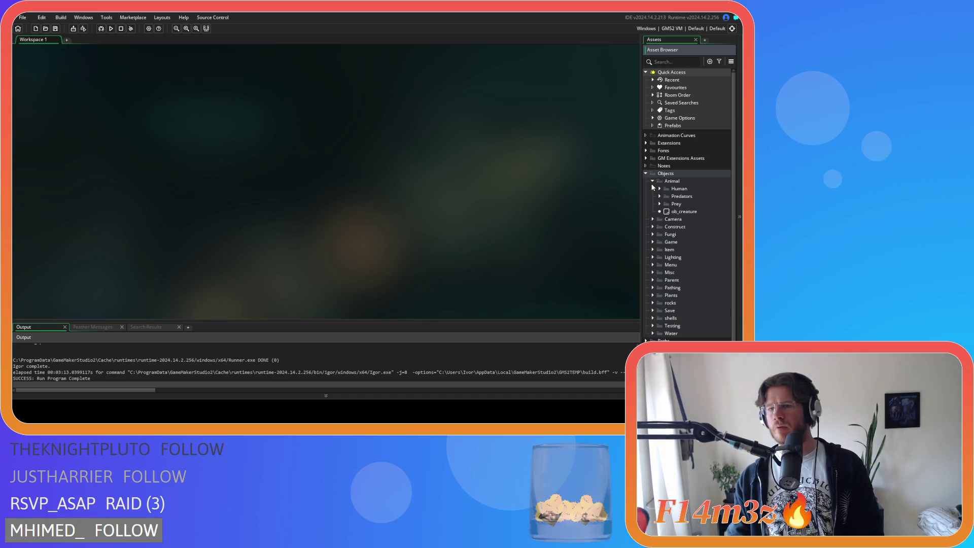
{"action": "left_click", "coordinate": [646, 173]}
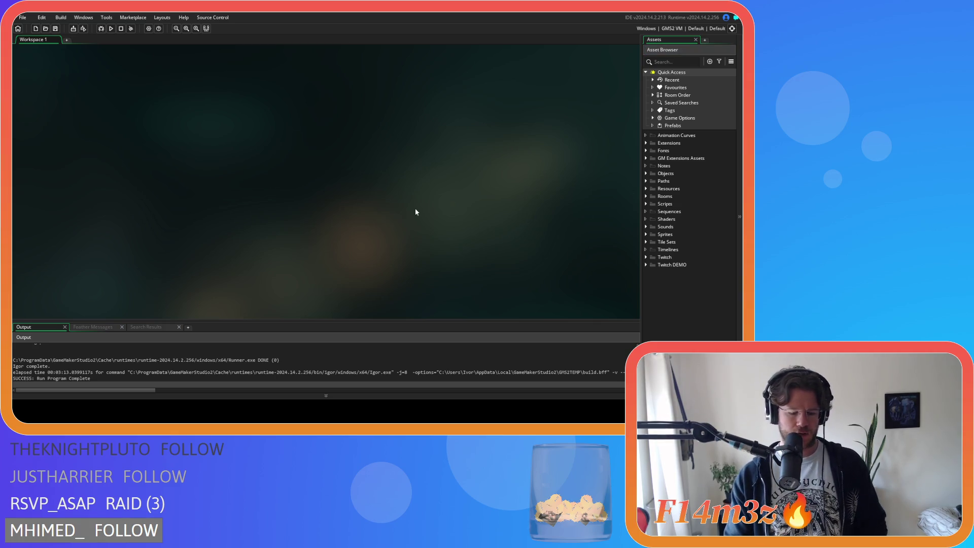
{"action": "key", "text": "ctrl+shift+f"}
Search the project for 'new item' and open the sc_miracleWater match at line 165.
{"action": "type", "text": "new item"}
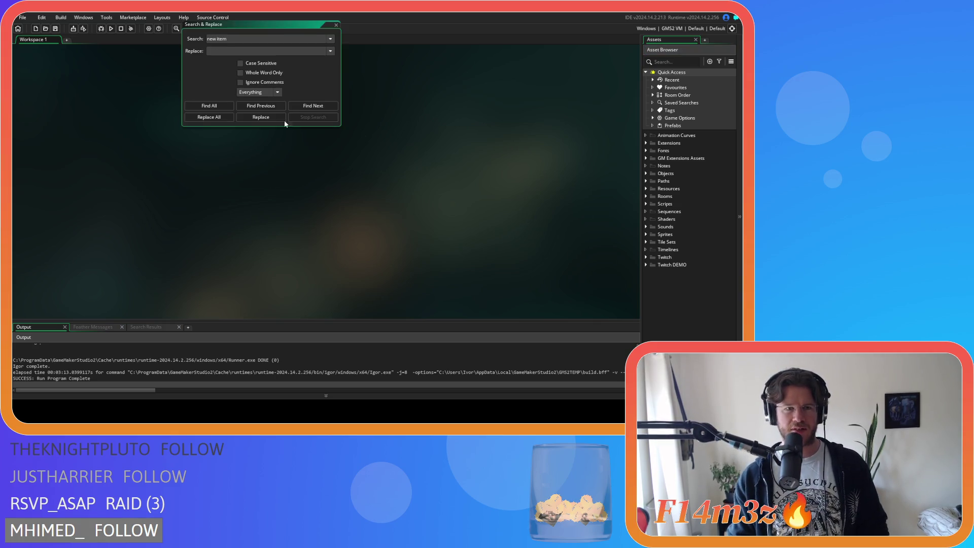
{"action": "left_click", "coordinate": [217, 106]}
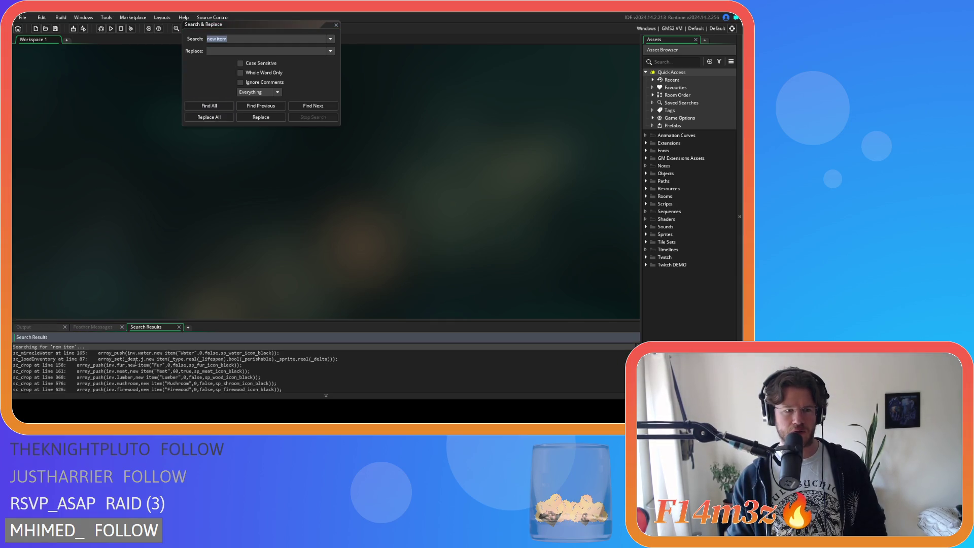
{"action": "left_click", "coordinate": [135, 359]}
{"action": "left_click", "coordinate": [138, 353]}
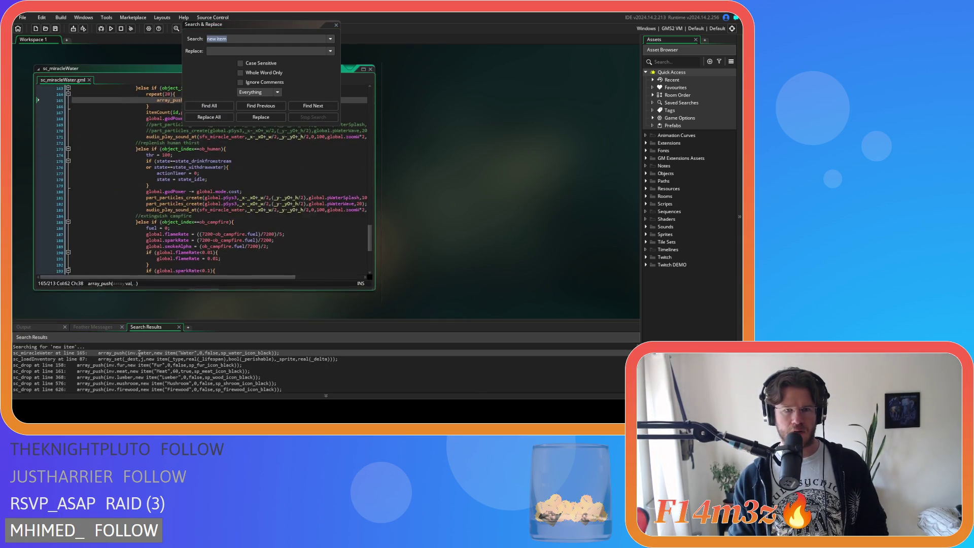
{"action": "scroll", "coordinate": [305, 203], "scroll_direction": "down", "scroll_amount": 4}
{"action": "scroll", "coordinate": [322, 181], "scroll_direction": "up", "scroll_amount": 1}
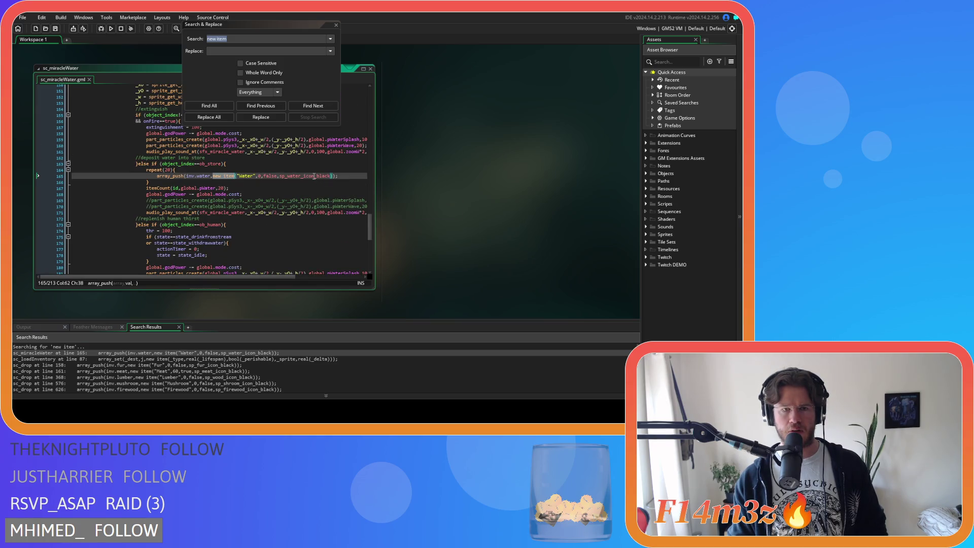
{"action": "left_click", "coordinate": [313, 176]}
{"action": "left_click", "coordinate": [331, 176]}
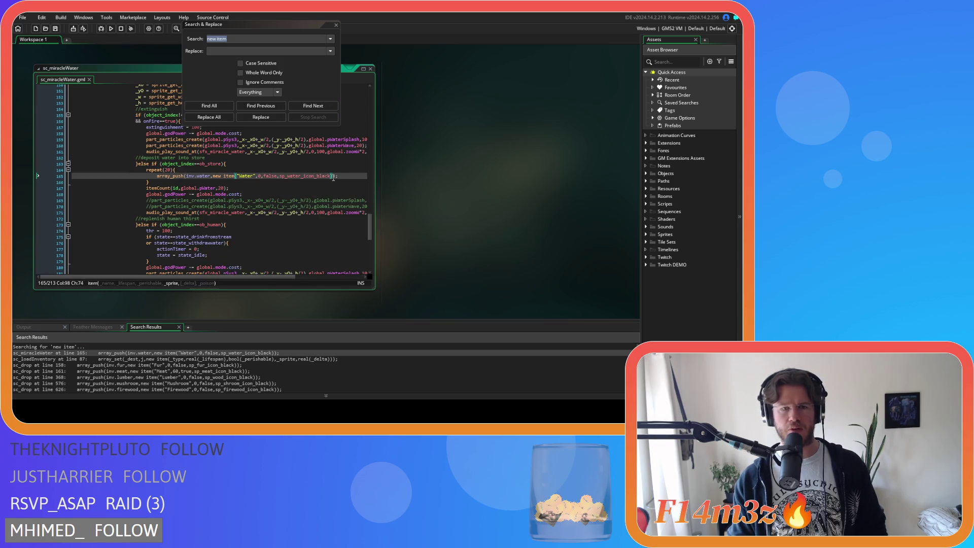
{"action": "left_click", "coordinate": [336, 24]}
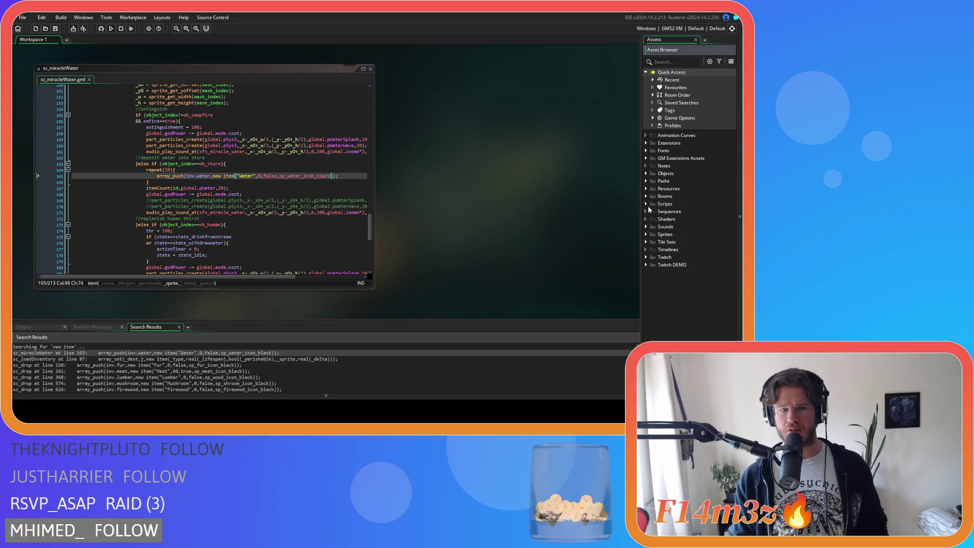
{"action": "left_click", "coordinate": [254, 176]}
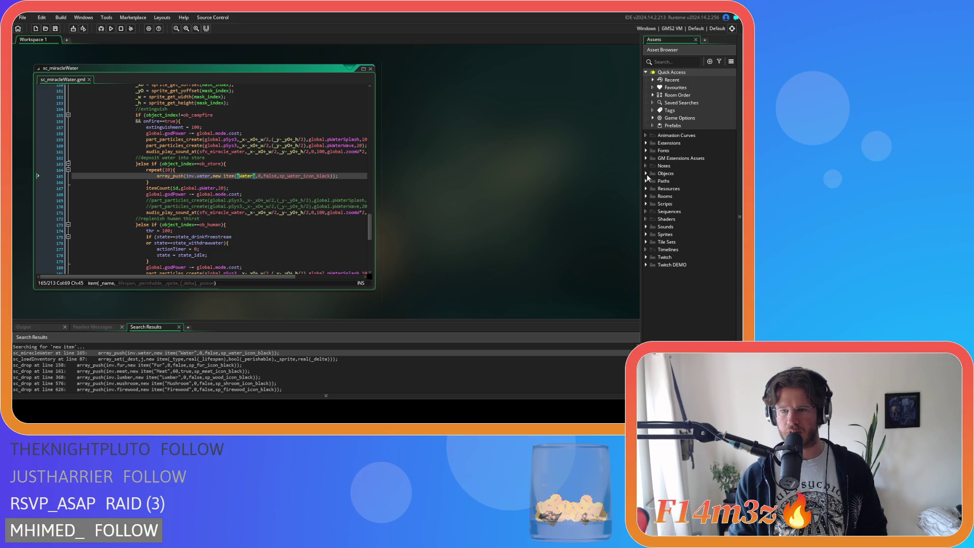
Reopen sc_inventory from the Scripts > Inventory folder.
{"action": "left_click", "coordinate": [647, 182]}
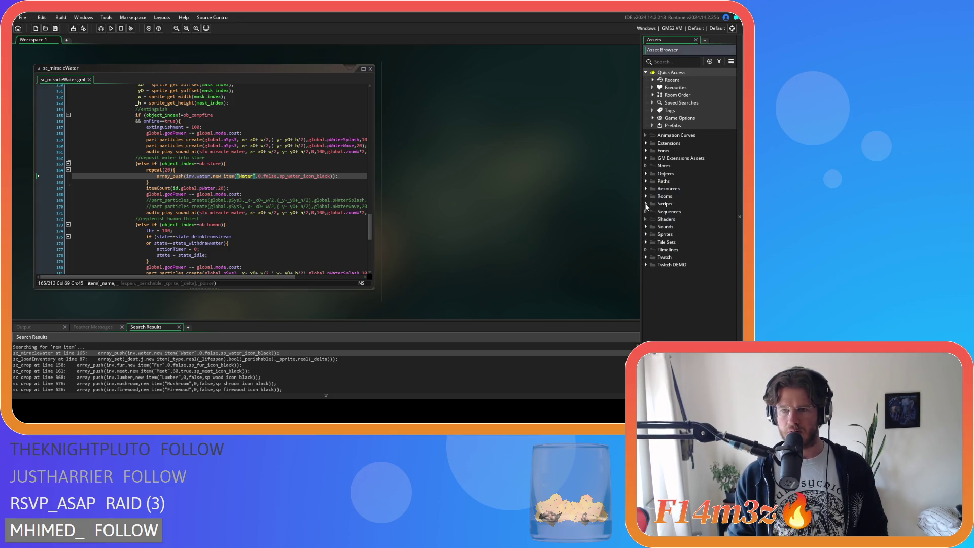
{"action": "left_click", "coordinate": [646, 204]}
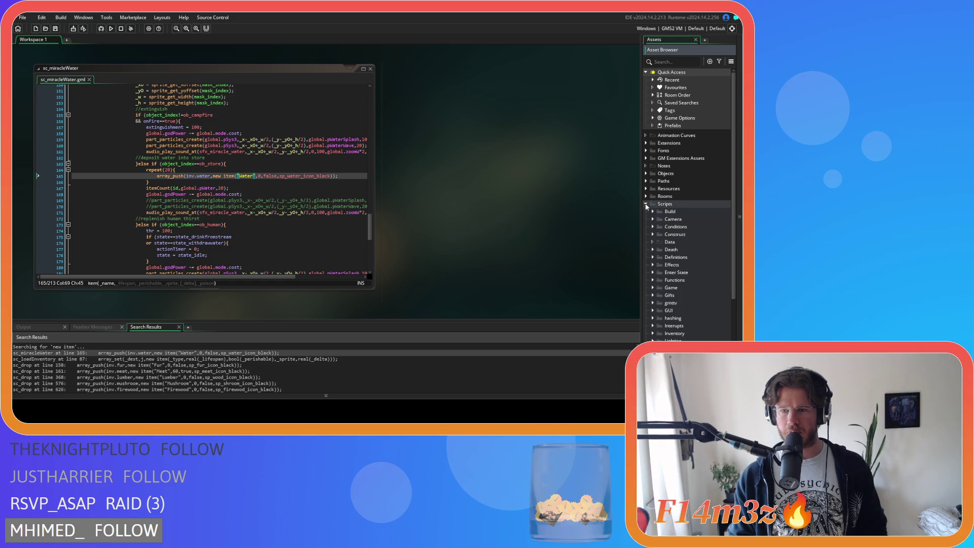
{"action": "scroll", "coordinate": [648, 212], "scroll_direction": "down", "scroll_amount": 4}
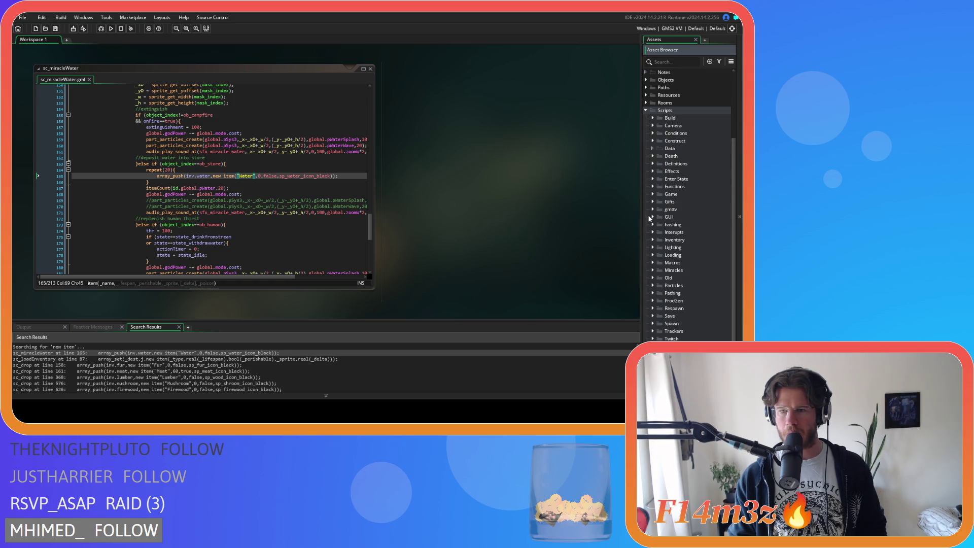
{"action": "left_click", "coordinate": [653, 240]}
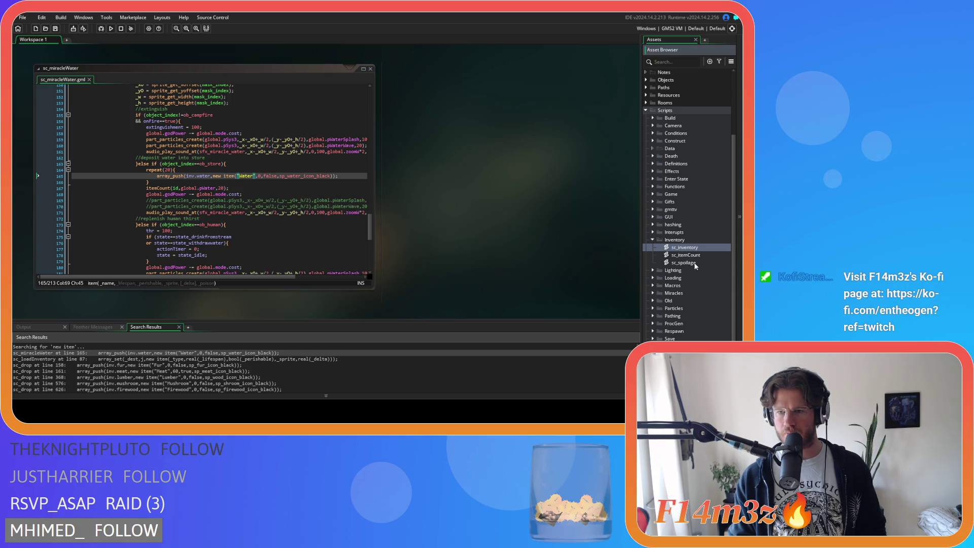
{"action": "double_click", "coordinate": [695, 248]}
{"action": "left_click", "coordinate": [175, 172]}
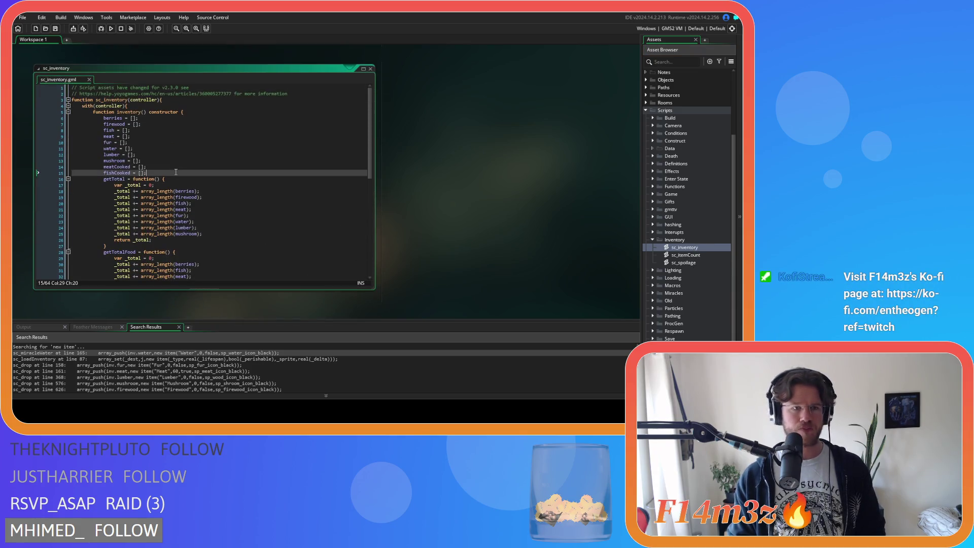
Move the _poison parameter of item() to come right after _sprite, before _delta.
{"action": "scroll", "coordinate": [175, 172], "scroll_direction": "down", "scroll_amount": 9}
{"action": "scroll", "coordinate": [223, 190], "scroll_direction": "down", "scroll_amount": 3}
{"action": "left_click", "coordinate": [266, 156]}
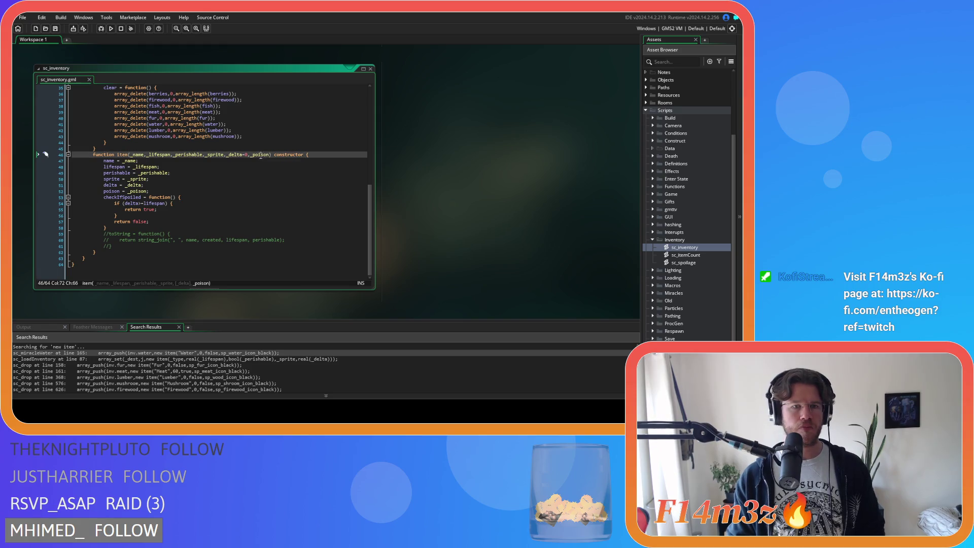
{"action": "key", "text": "BackSpace"}
{"action": "key", "text": "BackSpace"}
{"action": "key", "text": "BackSpace"}
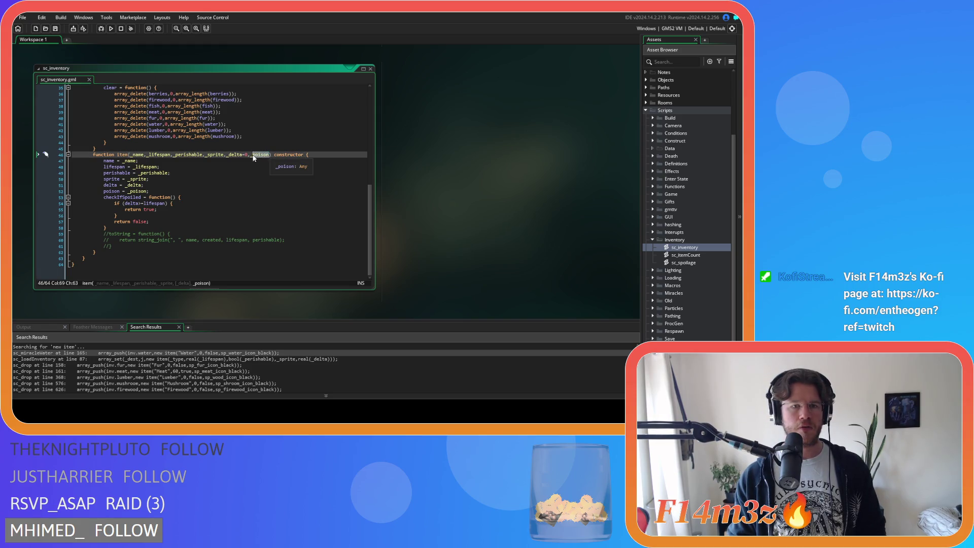
{"action": "key", "text": "Left"}
{"action": "key", "text": "Left"}
{"action": "key", "text": "Left"}
{"action": "type", "text": ",_poison"}
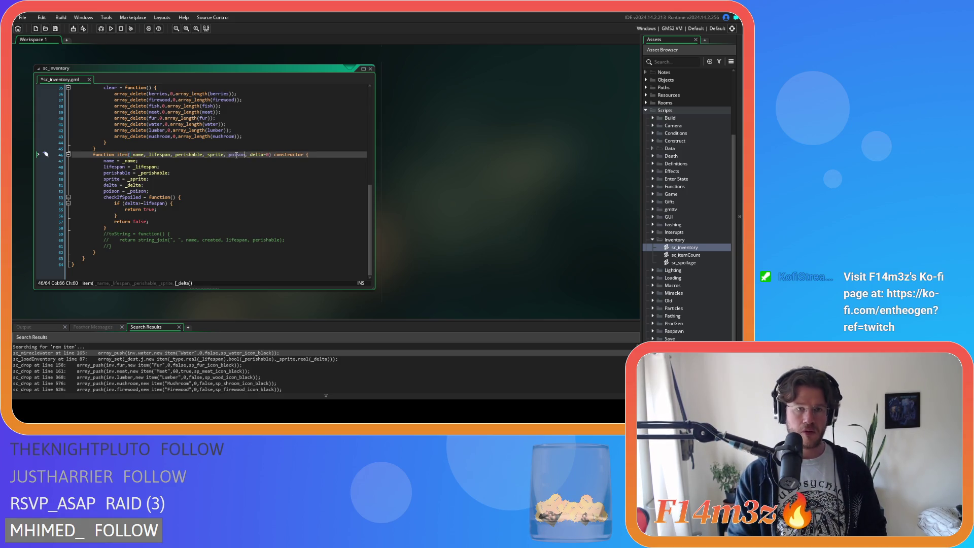
Place the poison = _poison assignment above delta, save, and return to sc_miracleWater.
{"action": "left_click", "coordinate": [165, 194]}
{"action": "key", "text": "BackSpace"}
{"action": "key", "text": "BackSpace"}
{"action": "key", "text": "BackSpace"}
{"action": "left_click_drag", "start_coordinate": [103, 191], "coordinate": [57, 194]}
{"action": "key", "text": "ctrl+z"}
{"action": "key", "text": "ctrl+z"}
{"action": "key", "text": "ctrl+s"}
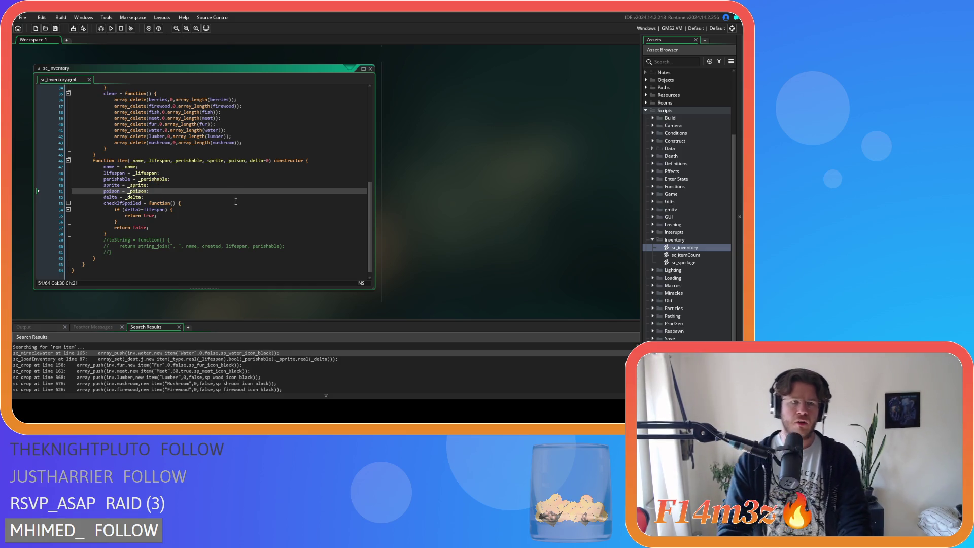
{"action": "mouse_move", "coordinate": [241, 160]}
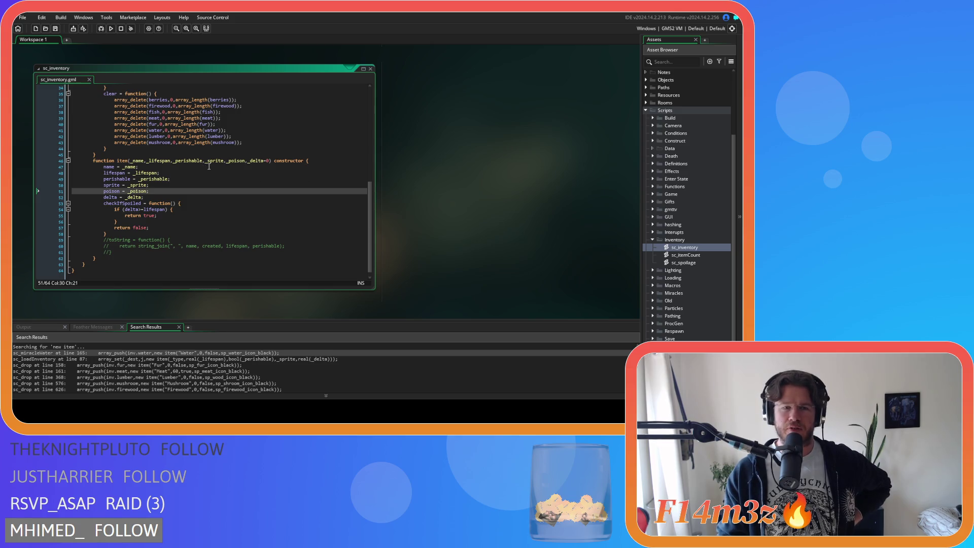
{"action": "left_click", "coordinate": [371, 69]}
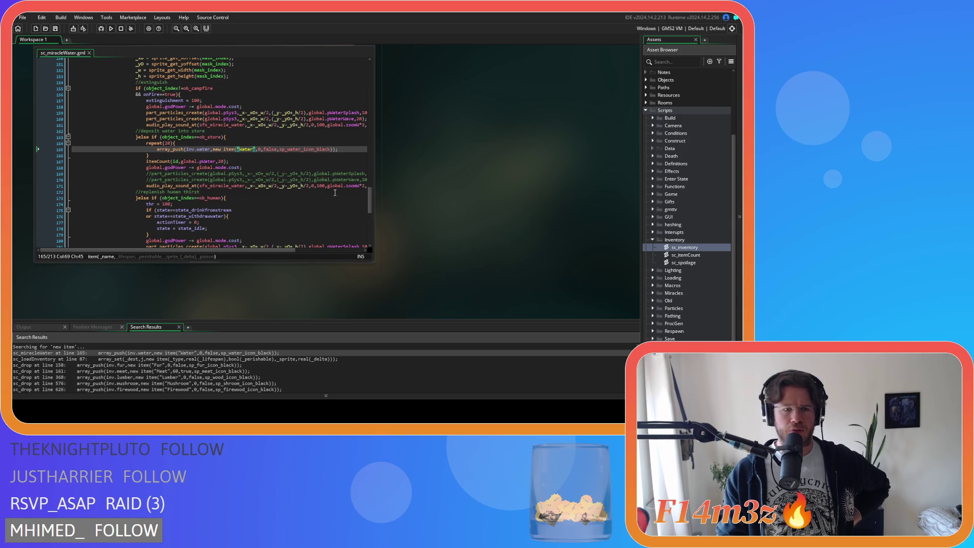
Append a false argument after sp_water_icon_black in line 165's new item() call.
{"action": "left_click", "coordinate": [330, 149]}
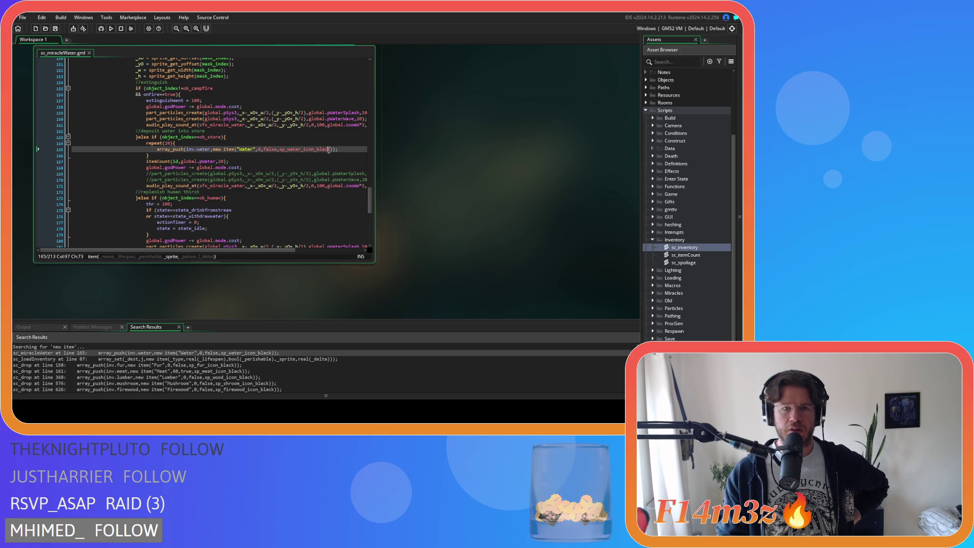
{"action": "type", "text": ",false"}
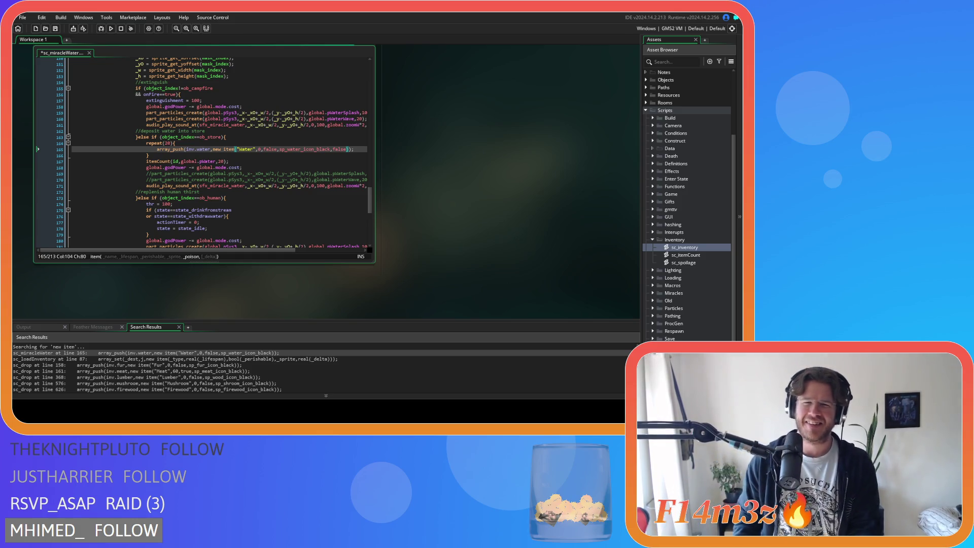
{"action": "left_click", "coordinate": [359, 147]}
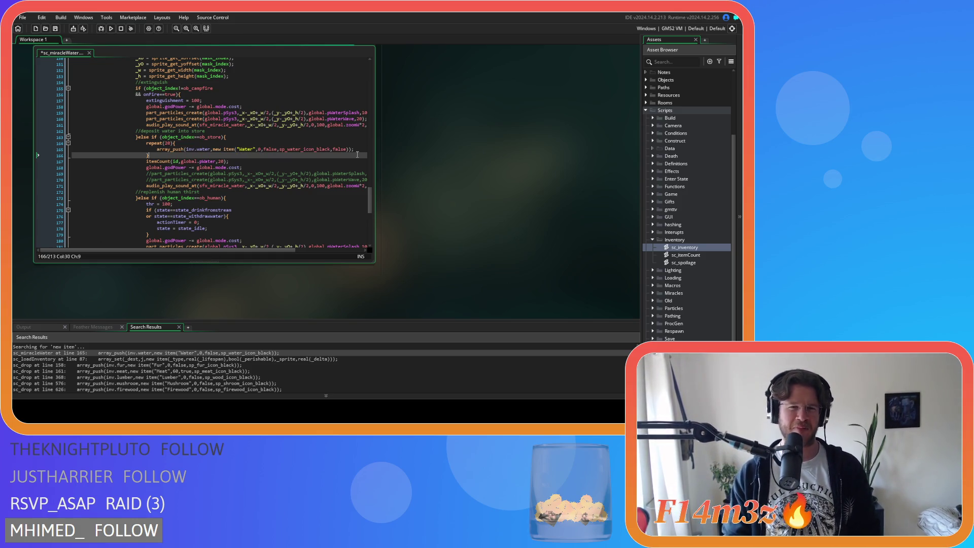
{"action": "left_click", "coordinate": [355, 155]}
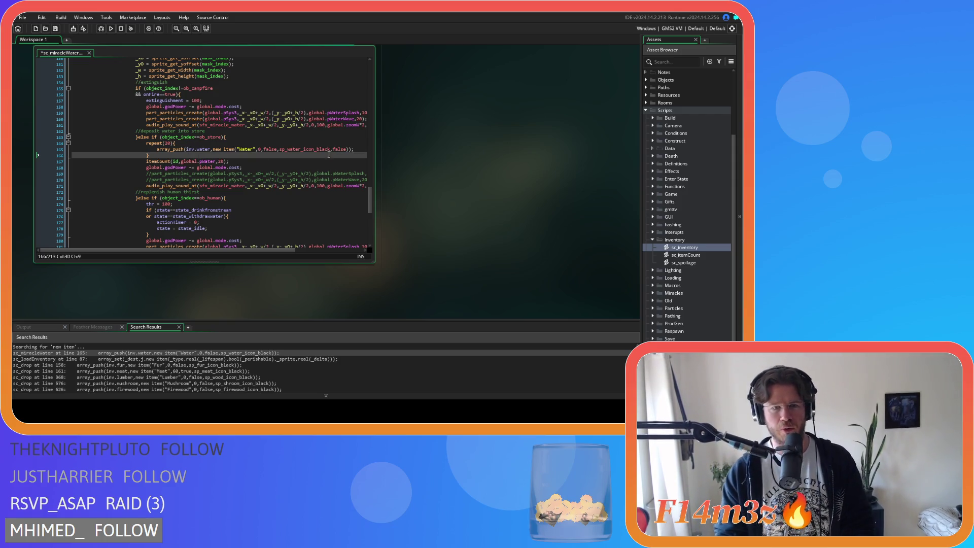
Save sc_miracleWater.gml with the Water item's new false argument on line 165.
{"action": "left_click", "coordinate": [355, 149]}
{"action": "key", "text": "ctrl+s"}
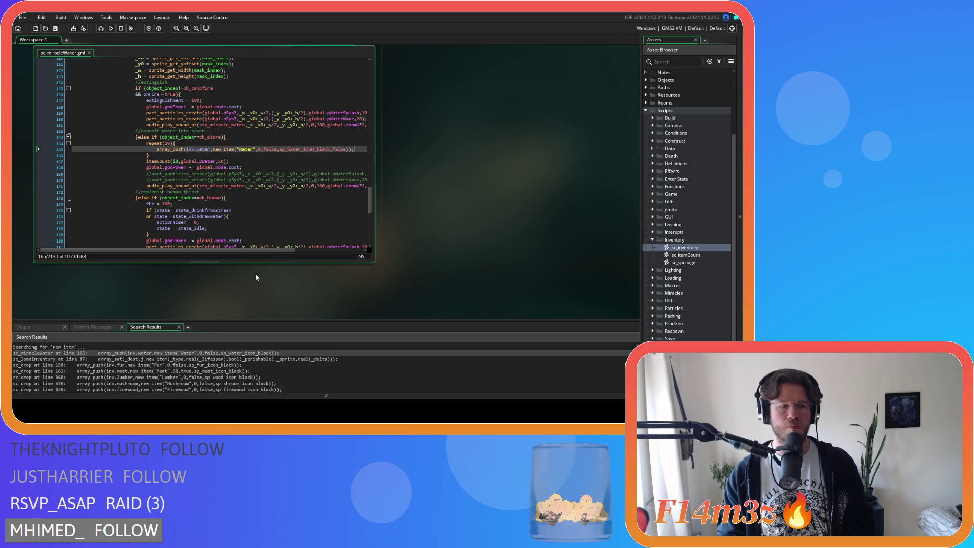
Open sc_loadInventory at its item-creation line 87 and scroll through the inventory parser.
{"action": "double_click", "coordinate": [232, 359]}
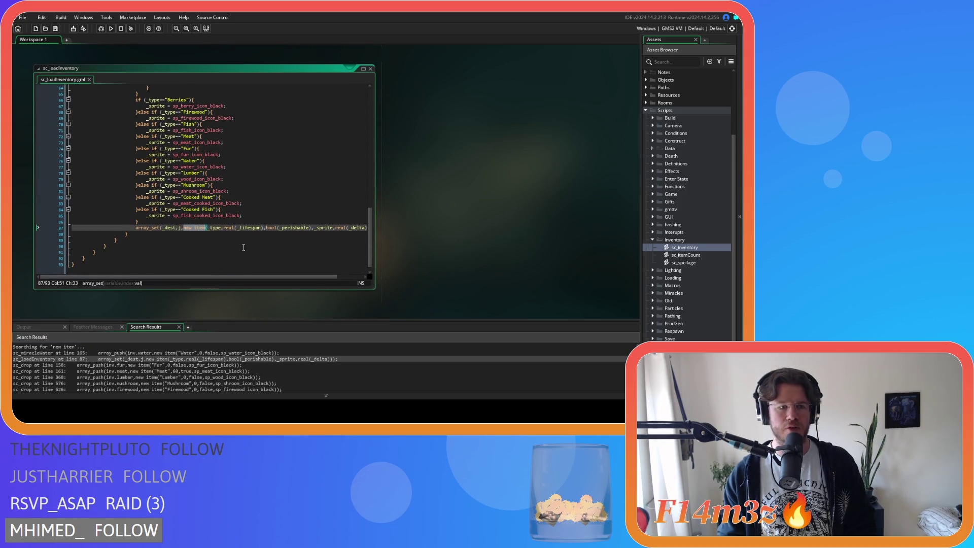
{"action": "left_click_drag", "start_coordinate": [240, 278], "coordinate": [286, 277]}
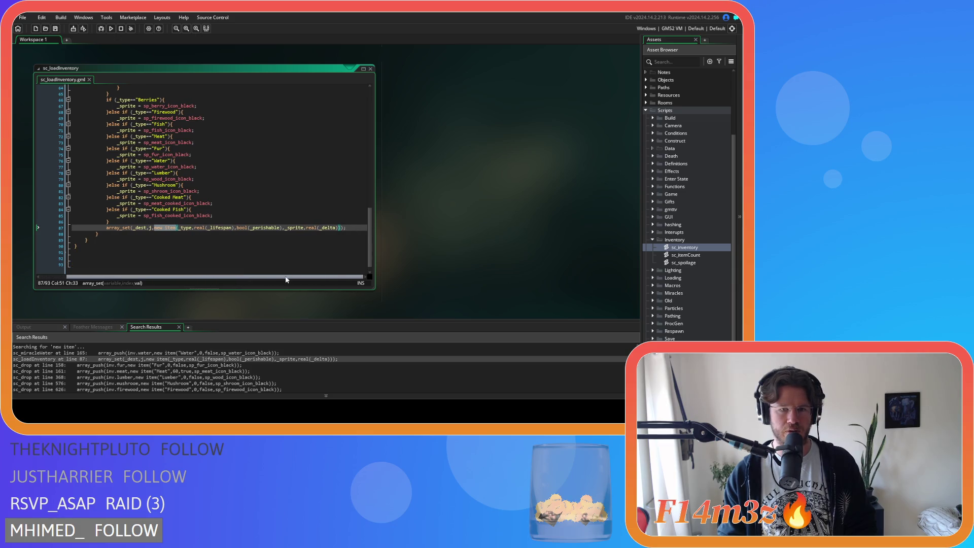
{"action": "scroll", "coordinate": [238, 243], "scroll_direction": "up", "scroll_amount": 12}
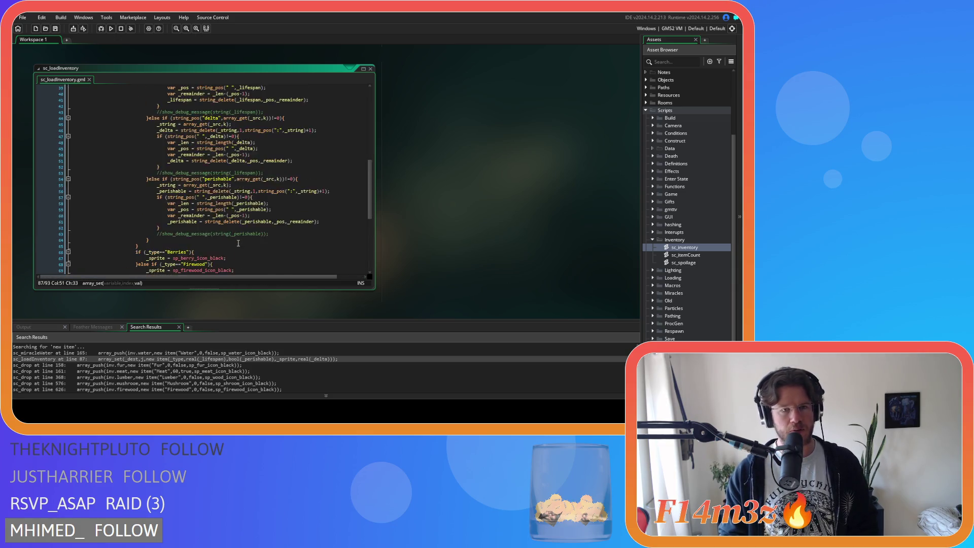
{"action": "scroll", "coordinate": [238, 244], "scroll_direction": "up", "scroll_amount": 2}
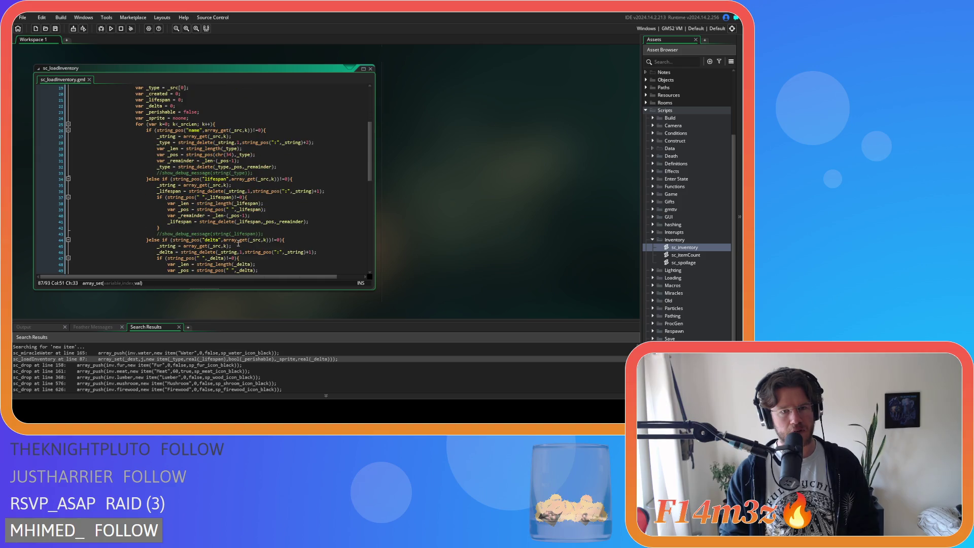
{"action": "scroll", "coordinate": [238, 244], "scroll_direction": "down", "scroll_amount": 6}
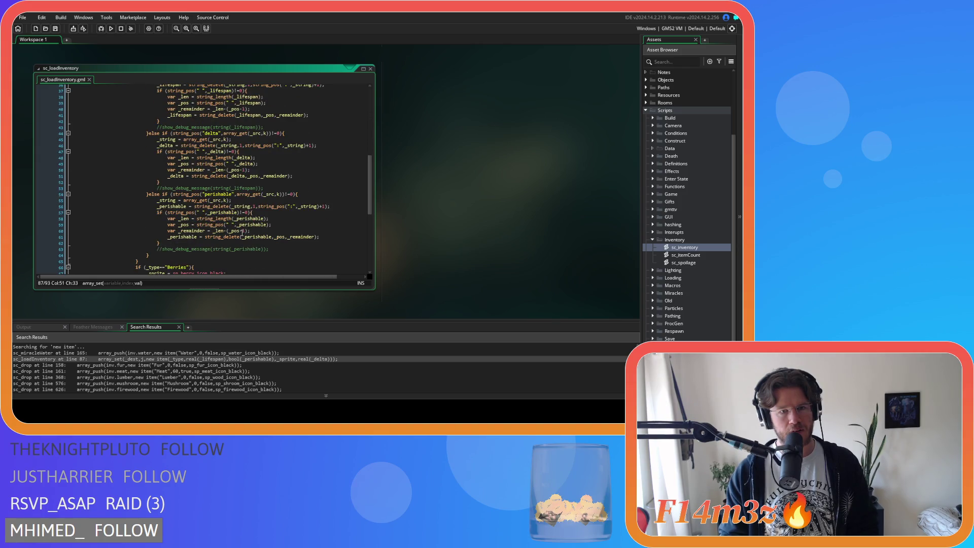
{"action": "scroll", "coordinate": [243, 233], "scroll_direction": "up", "scroll_amount": 4}
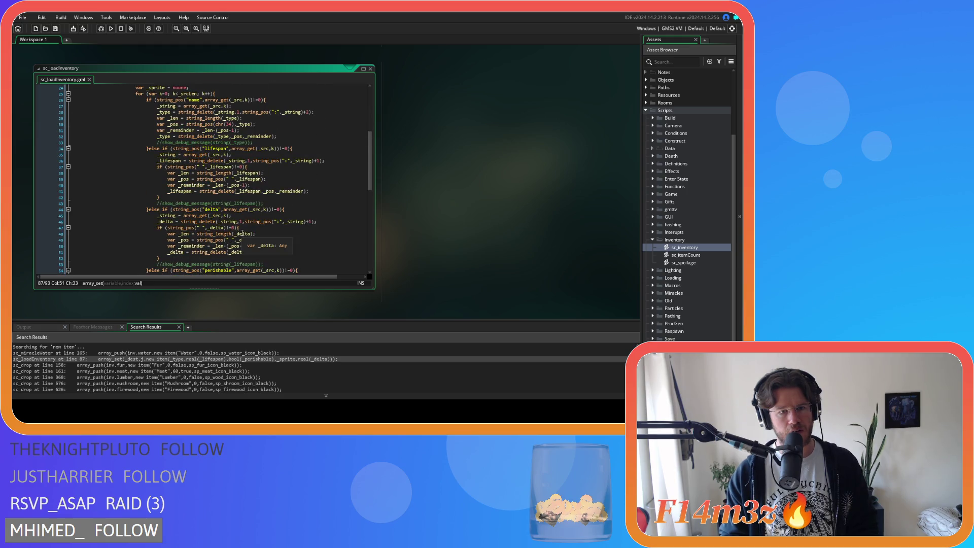
{"action": "scroll", "coordinate": [265, 261], "scroll_direction": "up", "scroll_amount": 3}
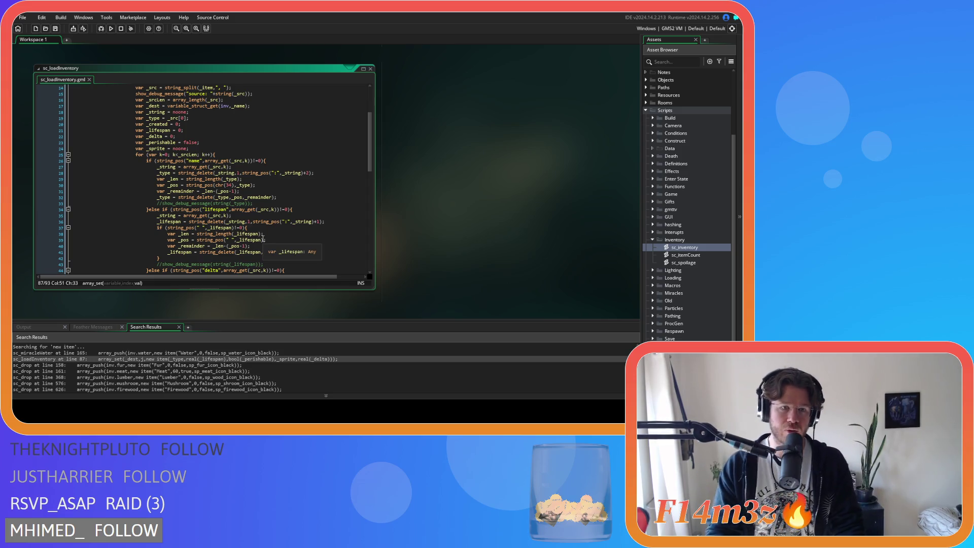
Inspect the perishable argument on line 87 and select the perishable parsing block, lines 54–64.
{"action": "mouse_move", "coordinate": [263, 222]}
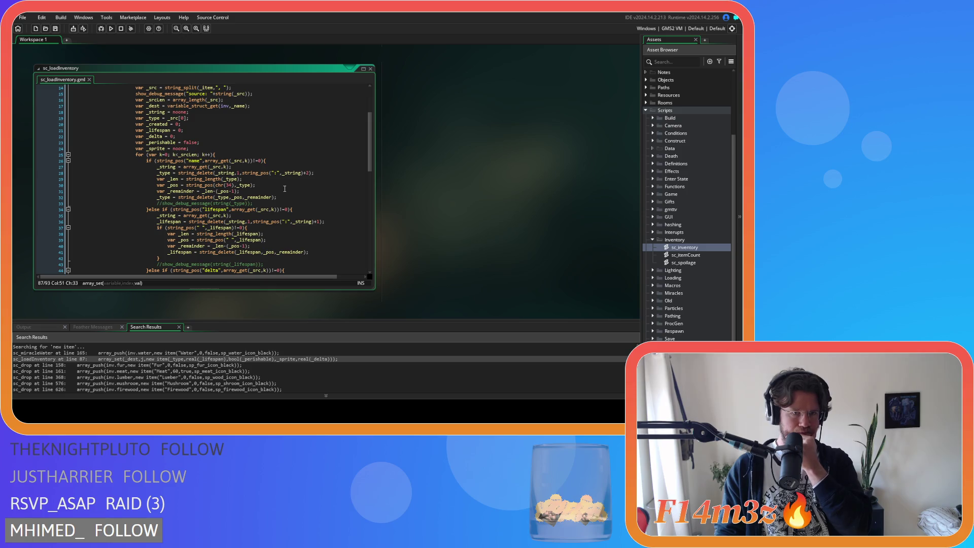
{"action": "scroll", "coordinate": [285, 189], "scroll_direction": "down", "scroll_amount": 15}
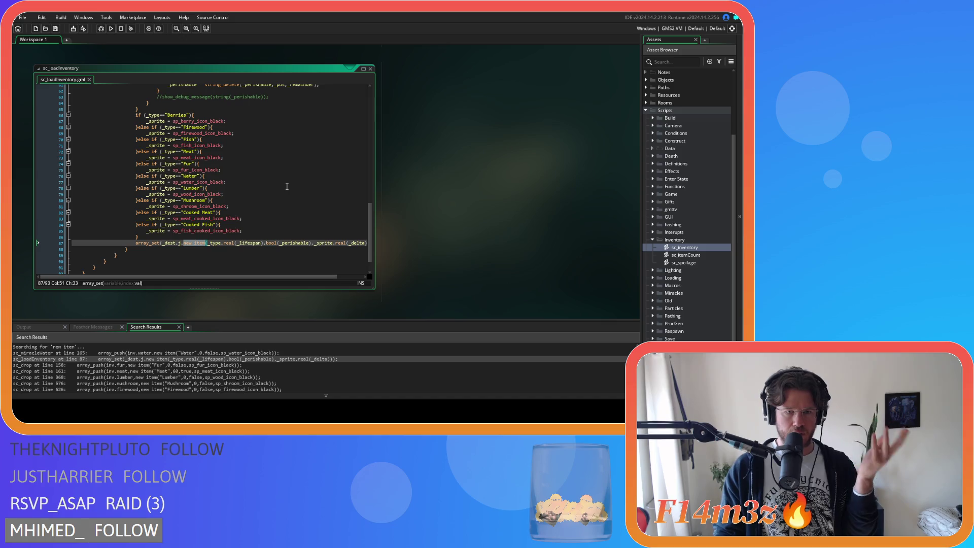
{"action": "left_click", "coordinate": [287, 243]}
{"action": "scroll", "coordinate": [287, 243], "scroll_direction": "up", "scroll_amount": 10}
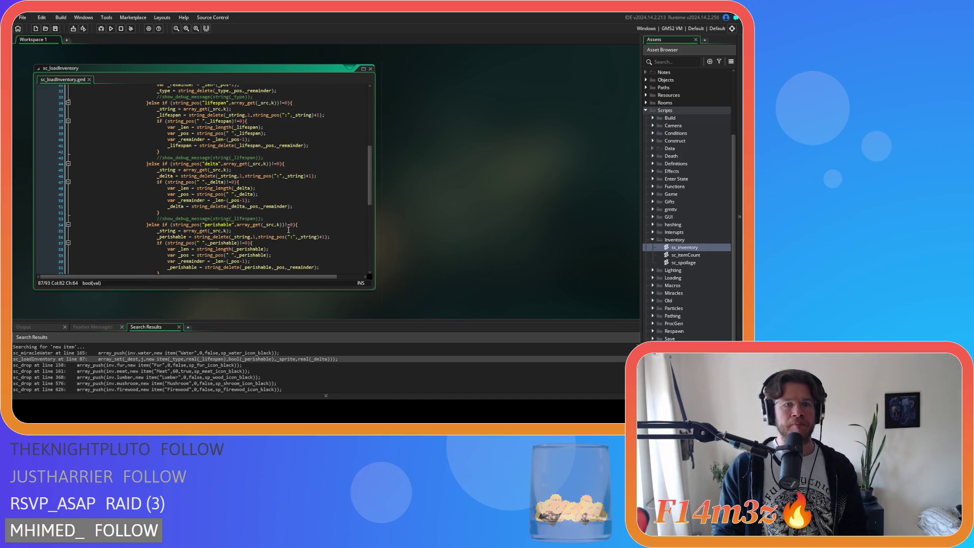
{"action": "scroll", "coordinate": [288, 229], "scroll_direction": "down", "scroll_amount": 1}
{"action": "scroll", "coordinate": [288, 229], "scroll_direction": "down", "scroll_amount": 3}
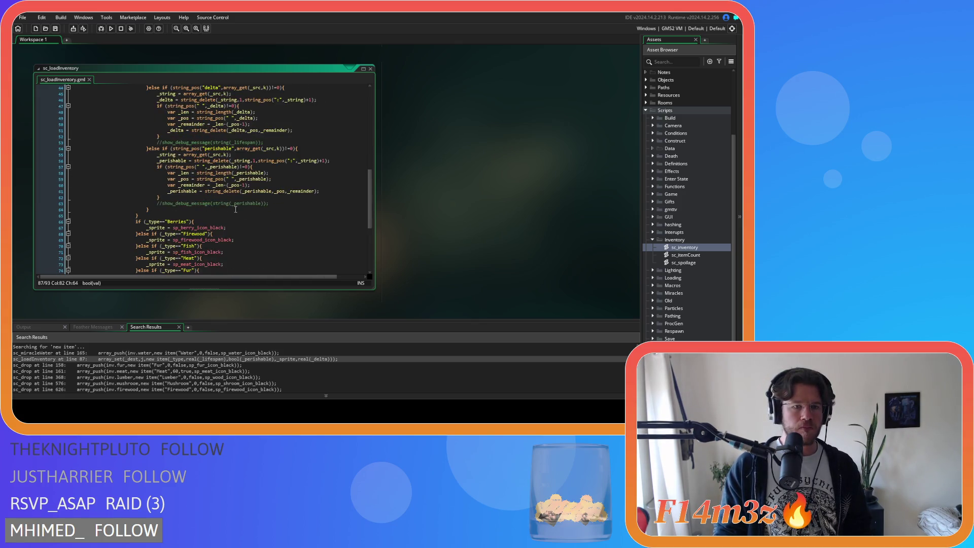
{"action": "left_click_drag", "start_coordinate": [153, 209], "coordinate": [154, 152]}
{"action": "left_click_drag", "start_coordinate": [153, 209], "coordinate": [150, 149]}
{"action": "key", "text": "ctrl+c"}
{"action": "left_click", "coordinate": [162, 207]}
{"action": "key", "text": "ctrl+v"}
{"action": "double_click", "coordinate": [217, 209]}
{"action": "type", "text": "poison"}
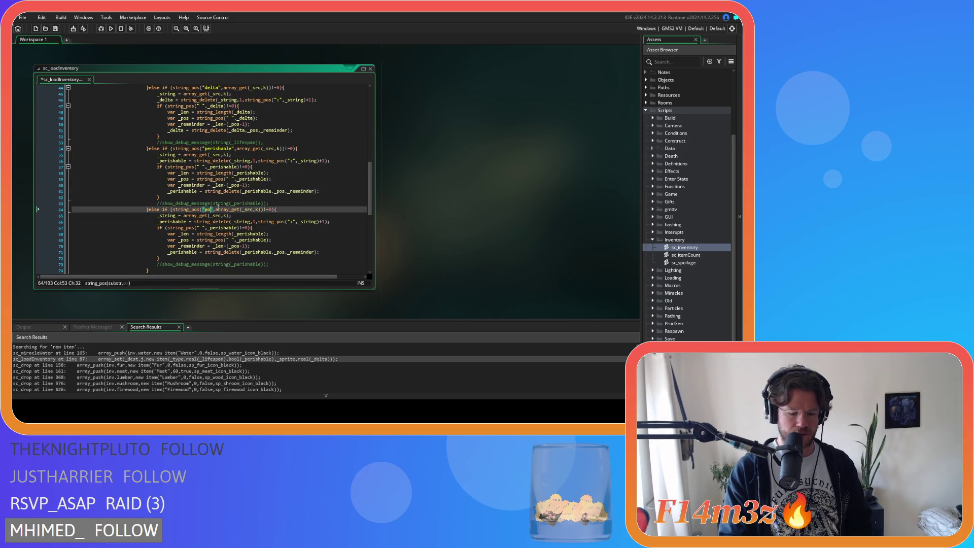
{"action": "scroll", "coordinate": [254, 196], "scroll_direction": "down", "scroll_amount": 2}
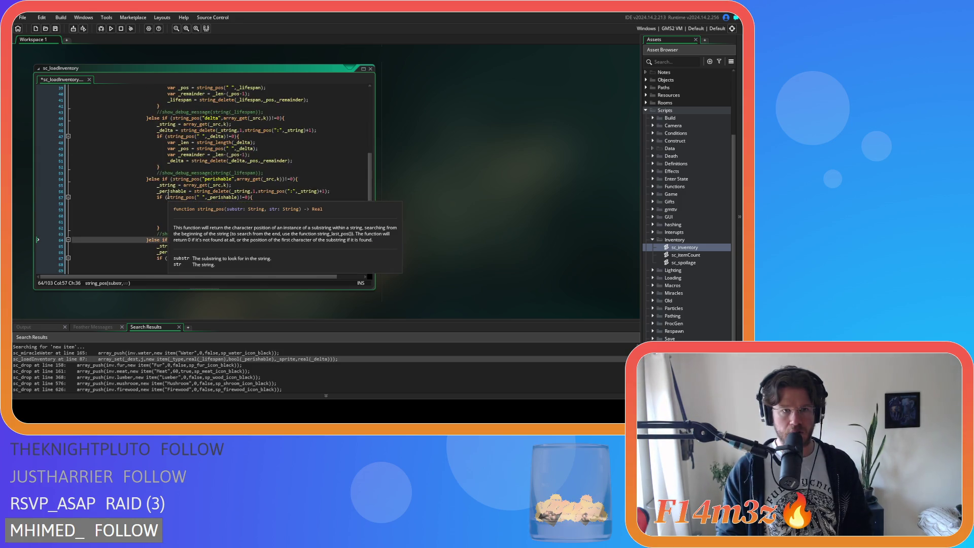
{"action": "double_click", "coordinate": [180, 192]}
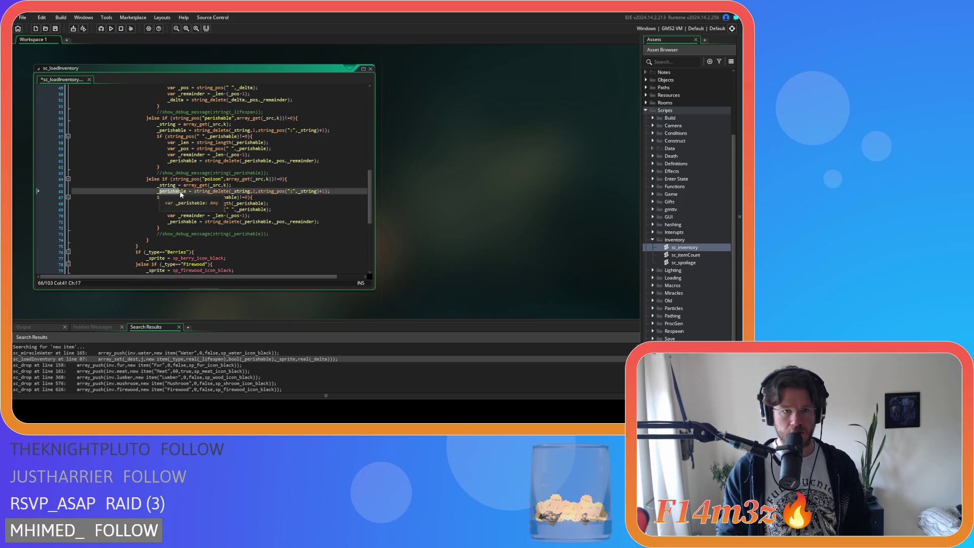
{"action": "type", "text": "_poison"}
{"action": "scroll", "coordinate": [190, 155], "scroll_direction": "up", "scroll_amount": 13}
{"action": "scroll", "coordinate": [191, 154], "scroll_direction": "up", "scroll_amount": 3}
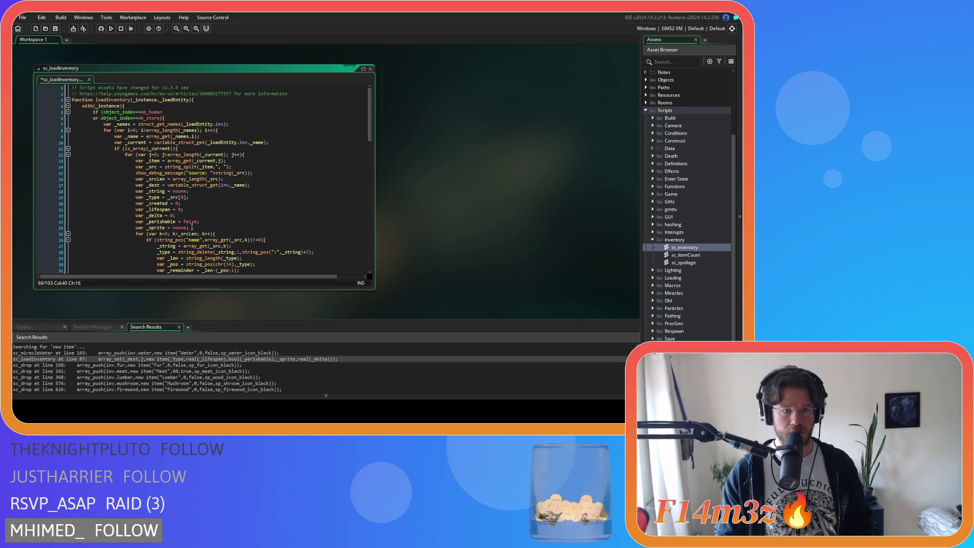
{"action": "left_click", "coordinate": [208, 222]}
{"action": "scroll", "coordinate": [229, 198], "scroll_direction": "down", "scroll_amount": 20}
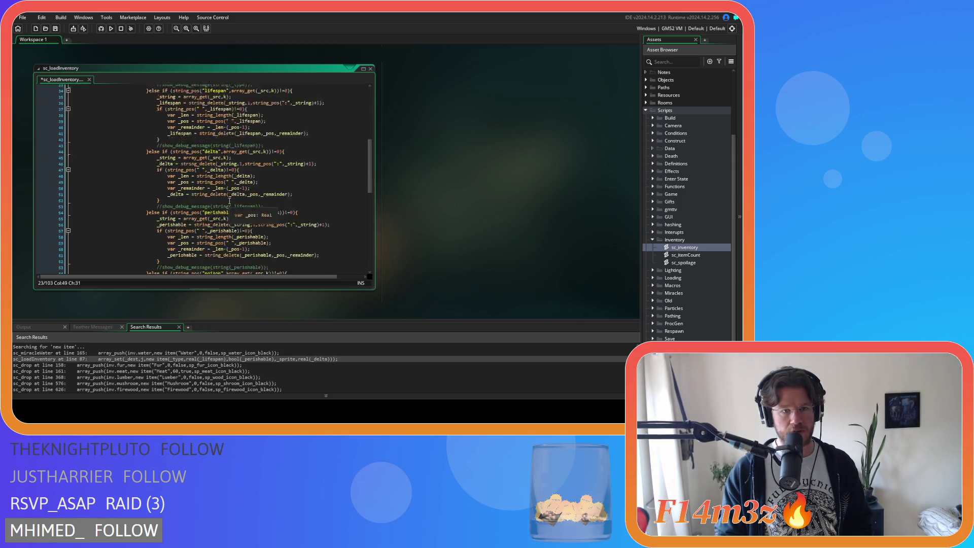
Add a _poison declaration copied from _perishable, move the _delta line down, and save.
{"action": "scroll", "coordinate": [230, 198], "scroll_direction": "up", "scroll_amount": 20}
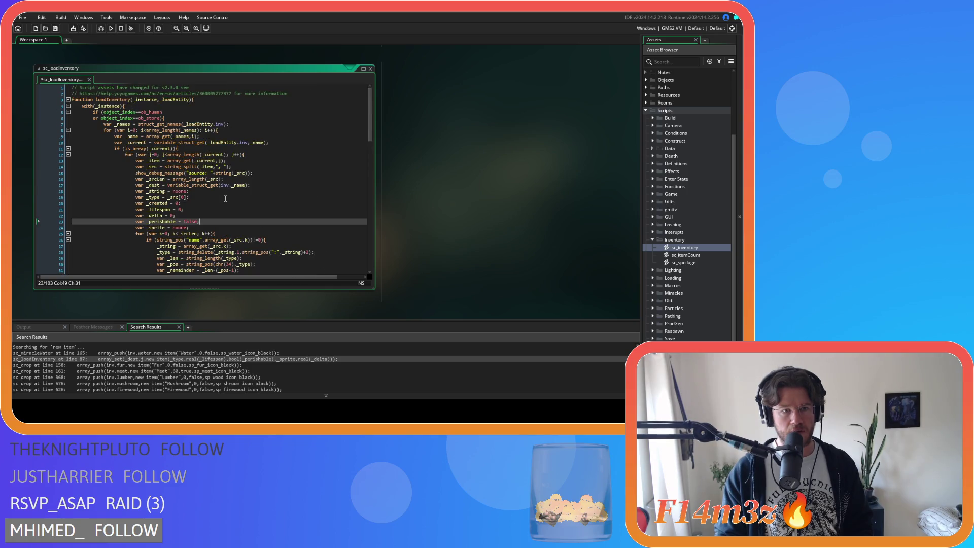
{"action": "key", "text": "ctrl+d"}
{"action": "double_click", "coordinate": [162, 227]}
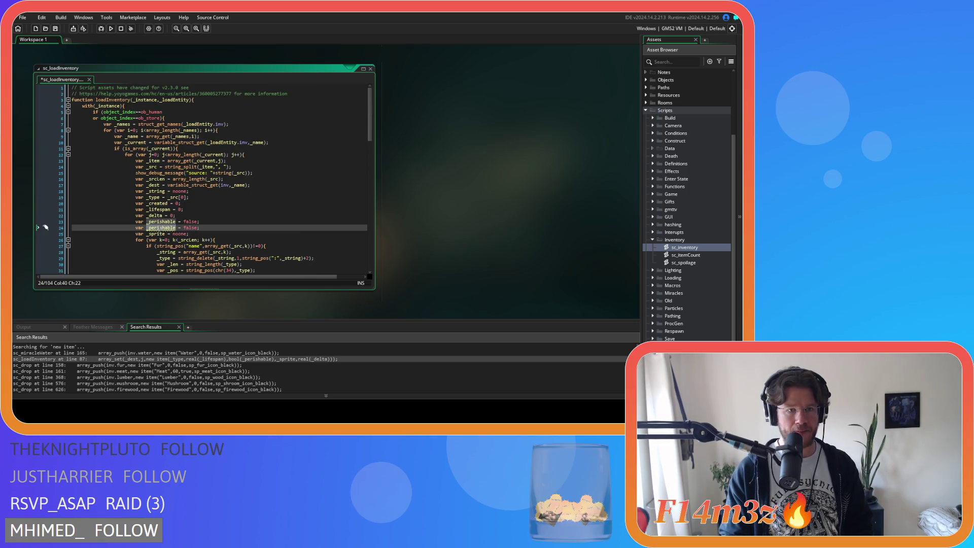
{"action": "type", "text": "_poison"}
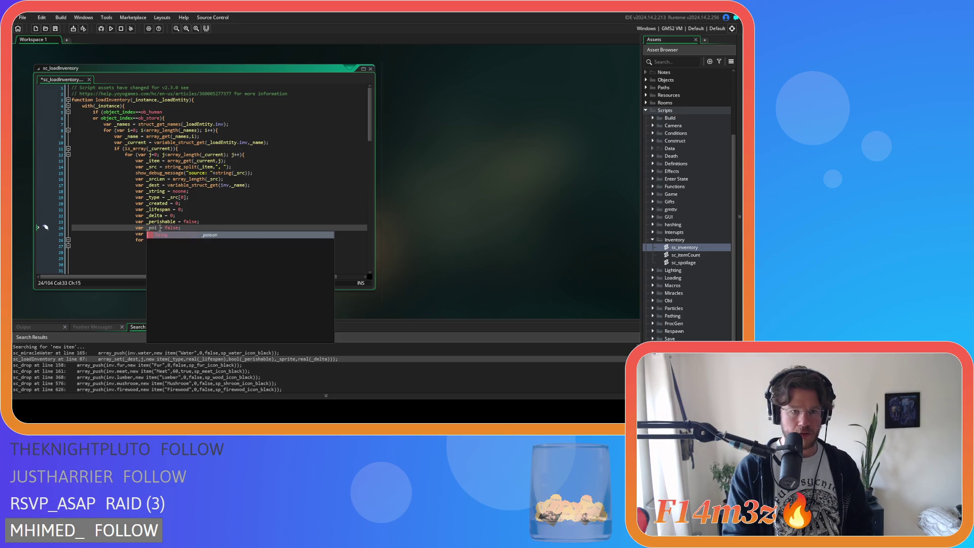
{"action": "left_click", "coordinate": [182, 215]}
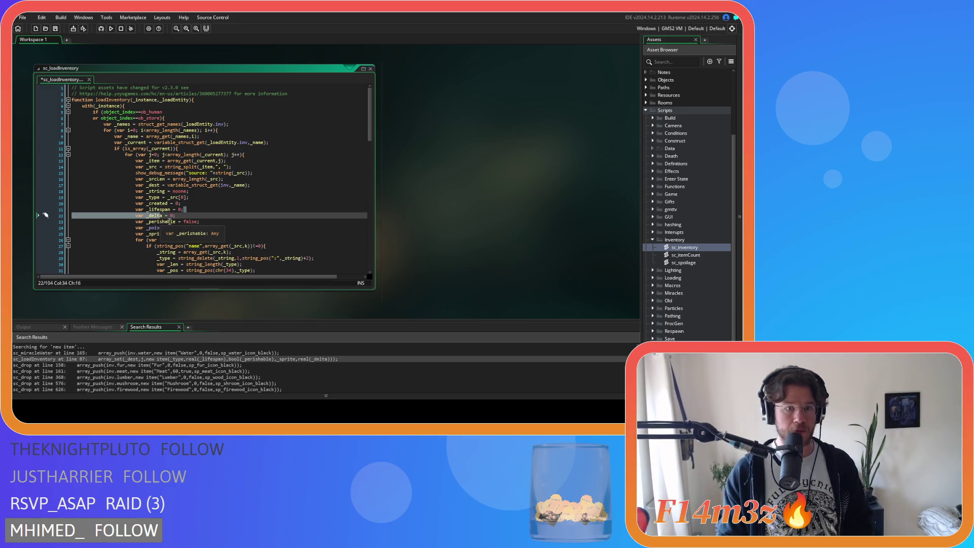
{"action": "left_click_drag", "start_coordinate": [181, 215], "coordinate": [136, 217]}
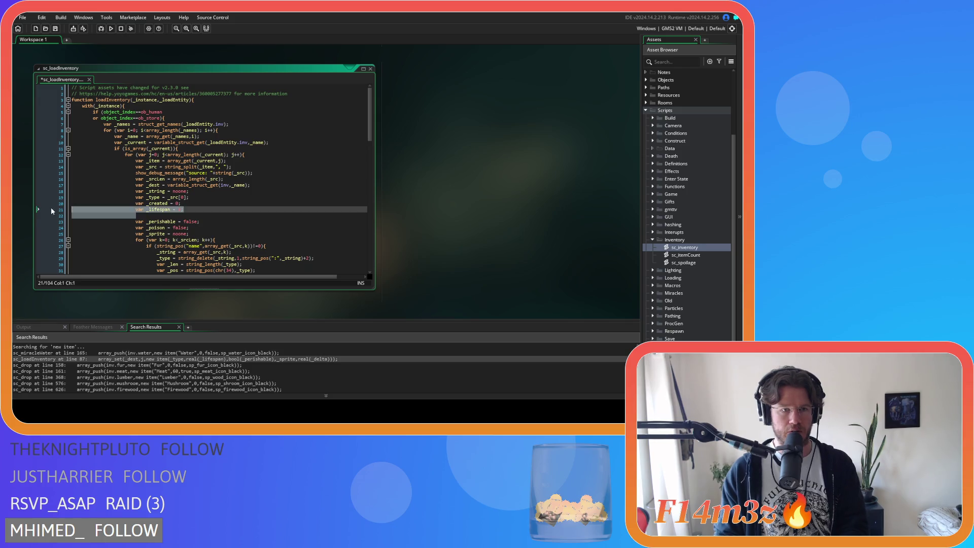
{"action": "key", "text": "alt+Down"}
{"action": "key", "text": "alt+Down"}
{"action": "key", "text": "ctrl+s"}
Undo a stray delta-block edit and locate the poison branch's value and length lines.
{"action": "scroll", "coordinate": [234, 247], "scroll_direction": "down", "scroll_amount": 10}
{"action": "left_click_drag", "start_coordinate": [175, 185], "coordinate": [186, 217]}
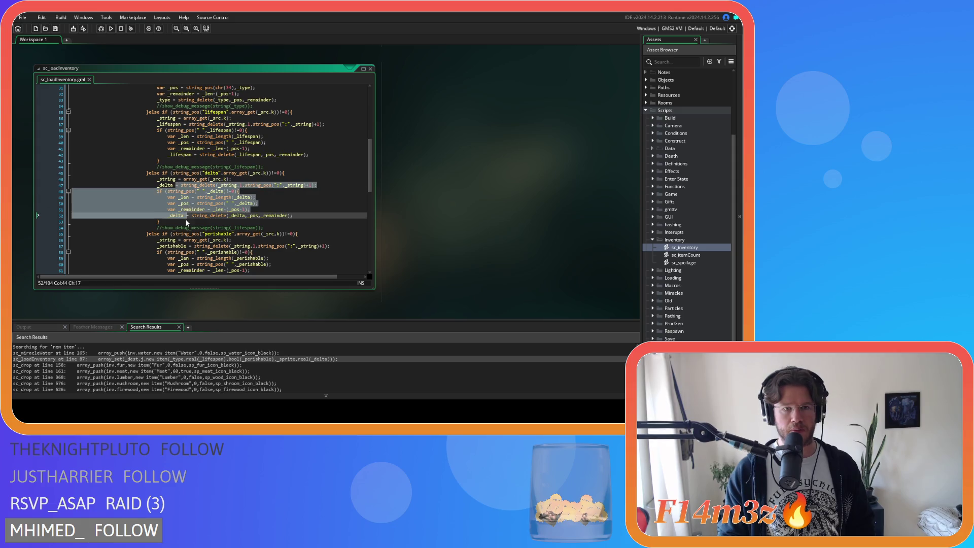
{"action": "scroll", "coordinate": [191, 225], "scroll_direction": "down", "scroll_amount": 10}
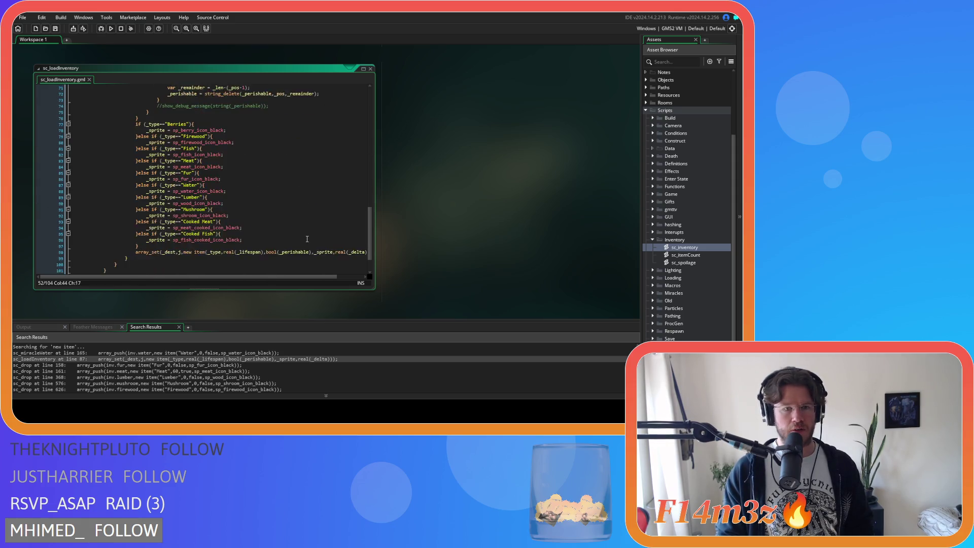
{"action": "scroll", "coordinate": [316, 258], "scroll_direction": "up", "scroll_amount": 20}
{"action": "key", "text": "ctrl+z"}
{"action": "key", "text": "ctrl+z"}
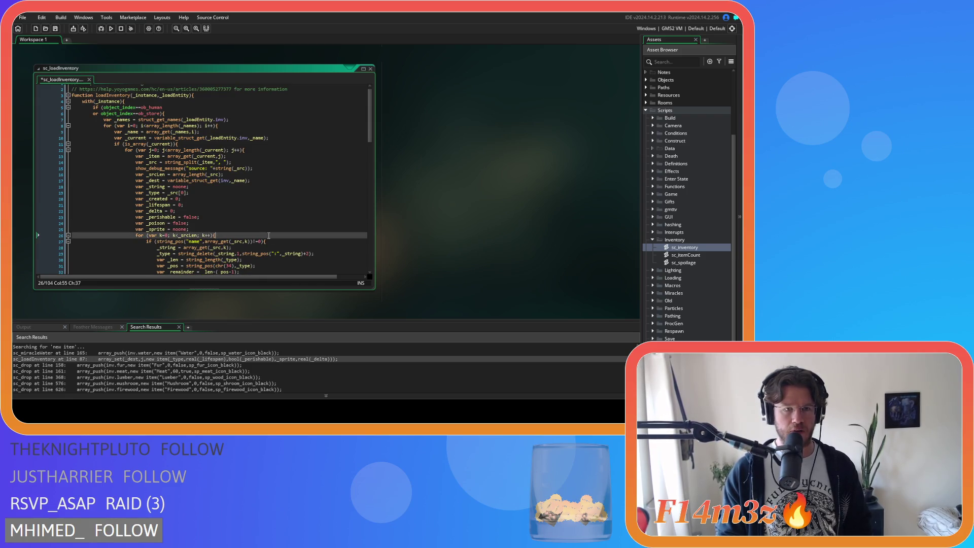
{"action": "scroll", "coordinate": [269, 233], "scroll_direction": "down", "scroll_amount": 17}
{"action": "scroll", "coordinate": [269, 233], "scroll_direction": "up", "scroll_amount": 2}
{"action": "scroll", "coordinate": [264, 213], "scroll_direction": "down", "scroll_amount": 2}
{"action": "left_click", "coordinate": [256, 180]}
{"action": "key", "text": "Up"}
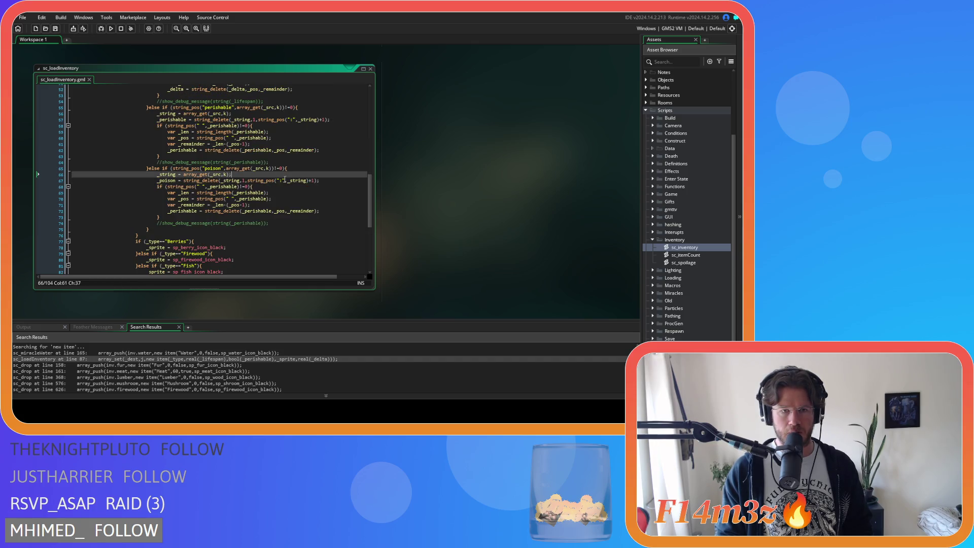
{"action": "left_click", "coordinate": [288, 192]}
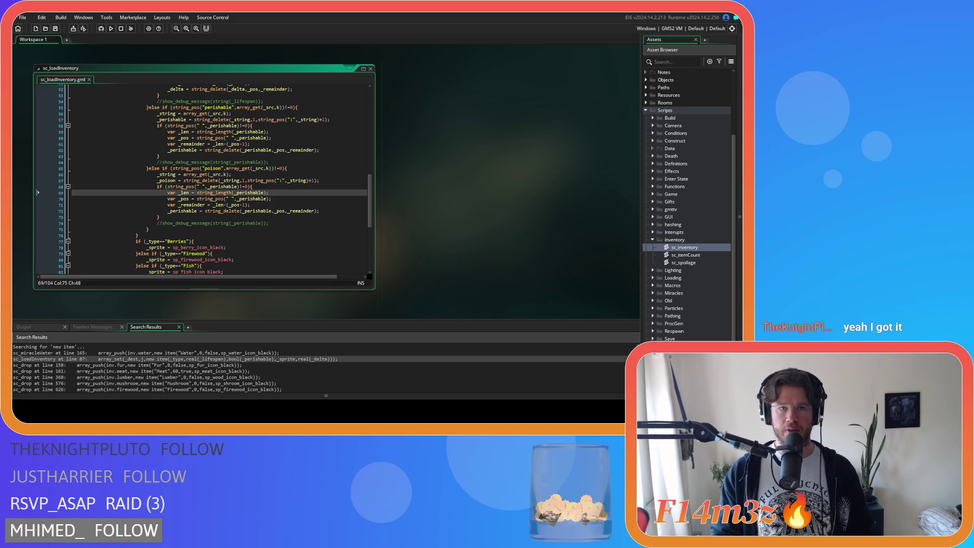
{"action": "key", "text": "ctrl+Left"}
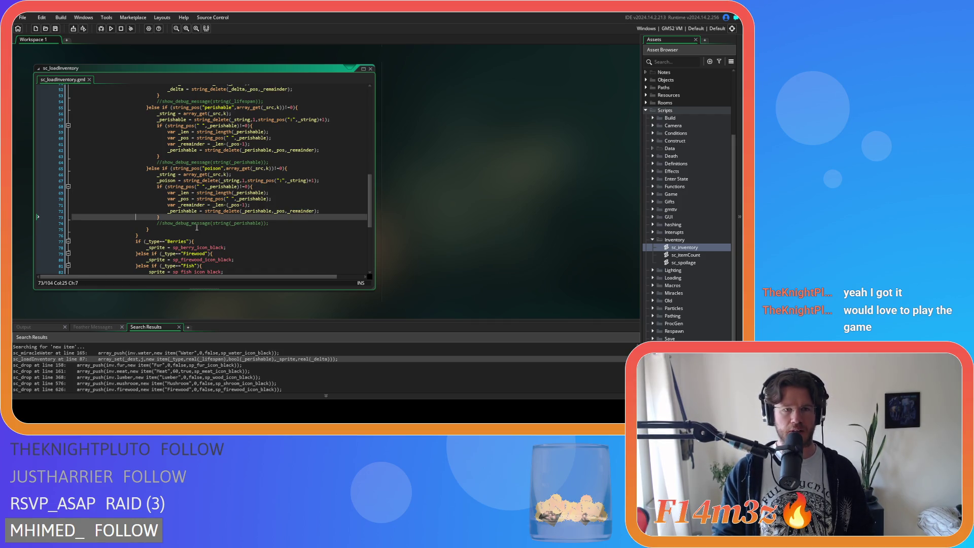
{"action": "left_click", "coordinate": [153, 214]}
{"action": "key", "text": "End"}
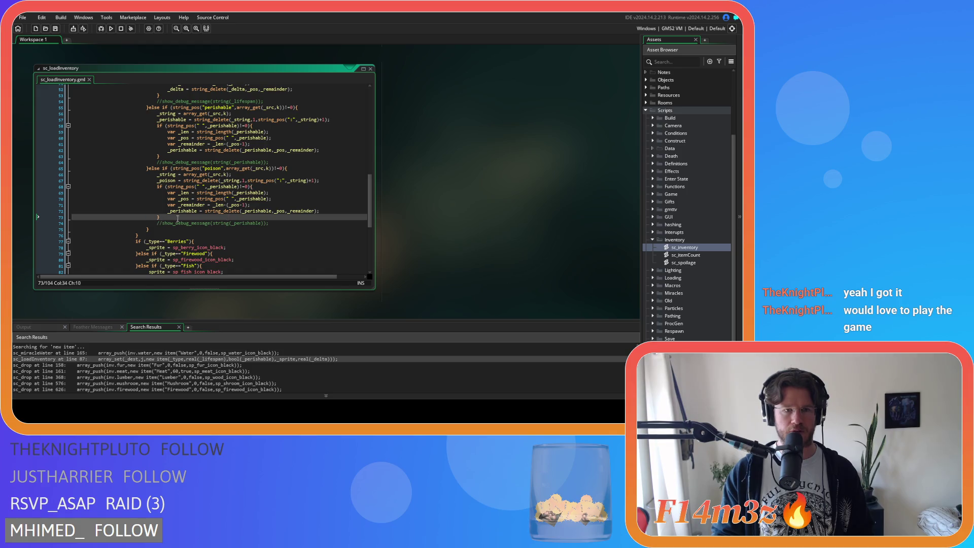
{"action": "key", "text": "Up"}
{"action": "key", "text": "Up"}
{"action": "key", "text": "Up"}
{"action": "key", "text": "End"}
{"action": "left_click", "coordinate": [290, 192]}
{"action": "left_click", "coordinate": [284, 198]}
{"action": "key", "text": "Down"}
{"action": "left_click", "coordinate": [286, 211]}
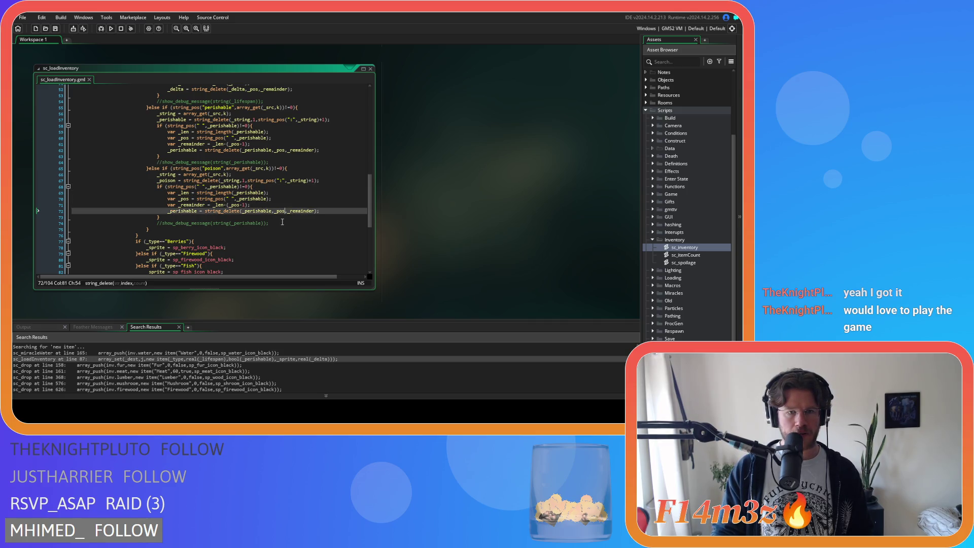
{"action": "scroll", "coordinate": [280, 226], "scroll_direction": "down", "scroll_amount": 1}
{"action": "scroll", "coordinate": [280, 226], "scroll_direction": "down", "scroll_amount": 8}
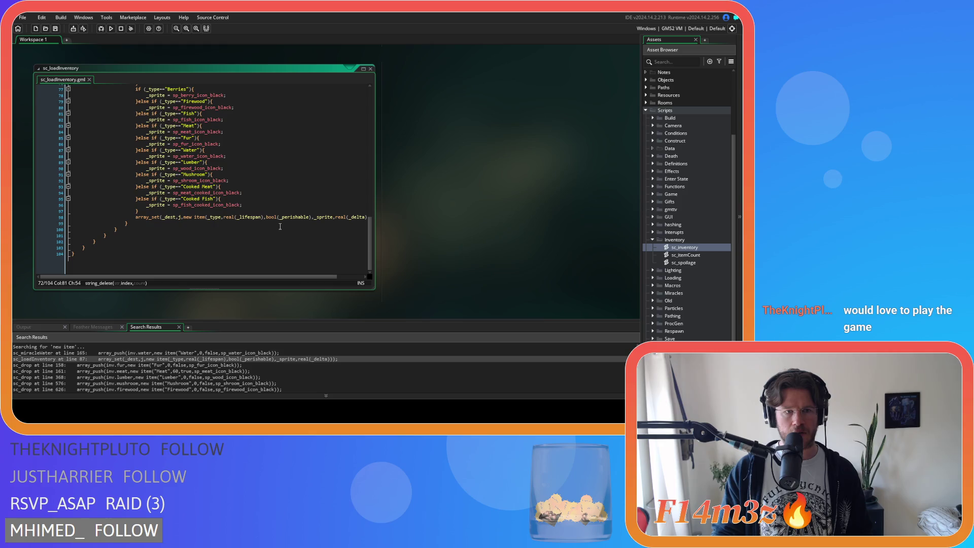
{"action": "left_click_drag", "start_coordinate": [304, 278], "coordinate": [333, 279]}
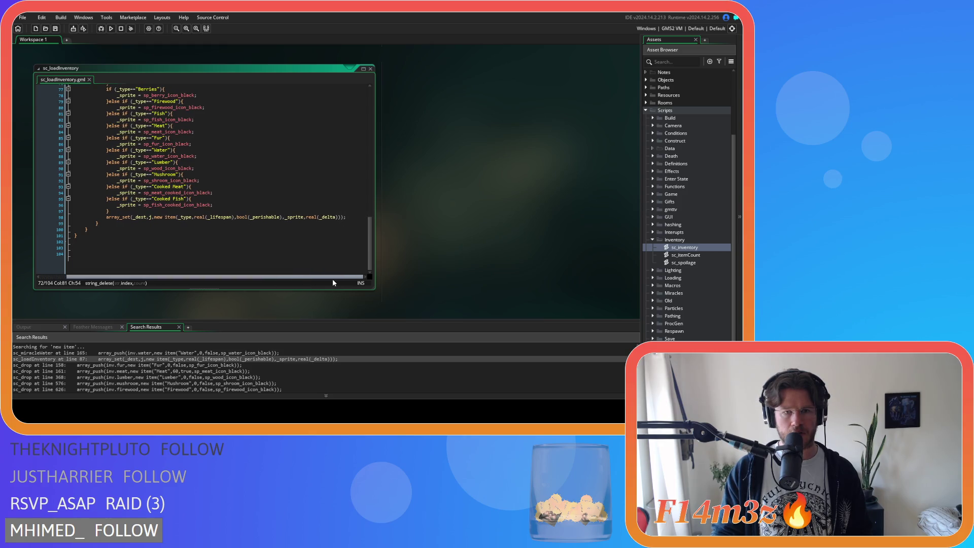
Insert _poison after _sprite in line 98's new item call, then review the lifespan parsing.
{"action": "left_click", "coordinate": [304, 217]}
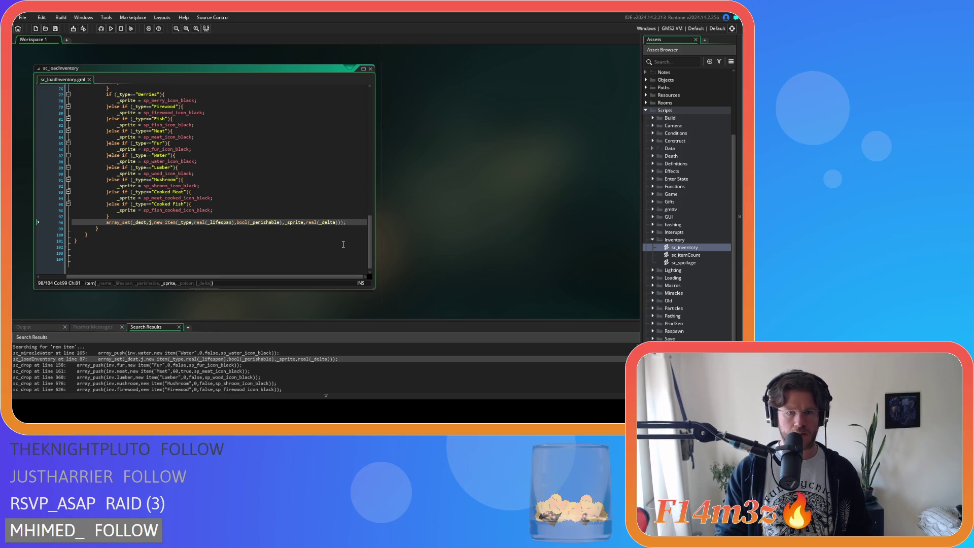
{"action": "type", "text": ","}
{"action": "type", "text": "_poison"}
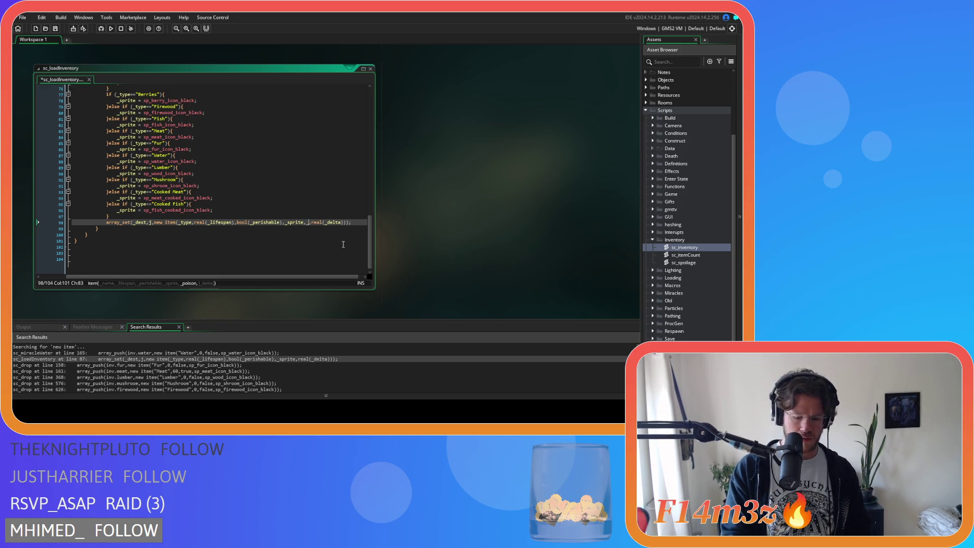
{"action": "left_click", "coordinate": [268, 191]}
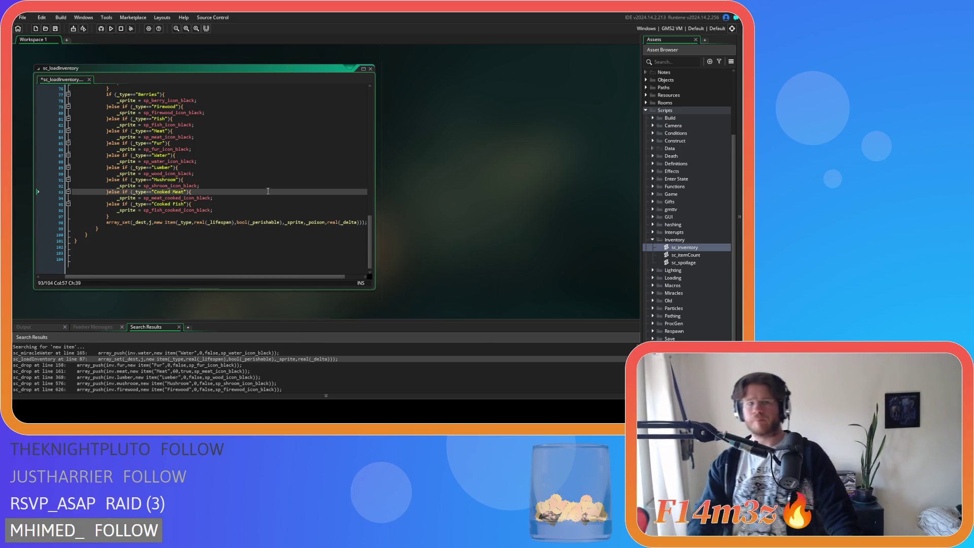
{"action": "scroll", "coordinate": [268, 192], "scroll_direction": "up", "scroll_amount": 10}
{"action": "scroll", "coordinate": [240, 213], "scroll_direction": "up", "scroll_amount": 8}
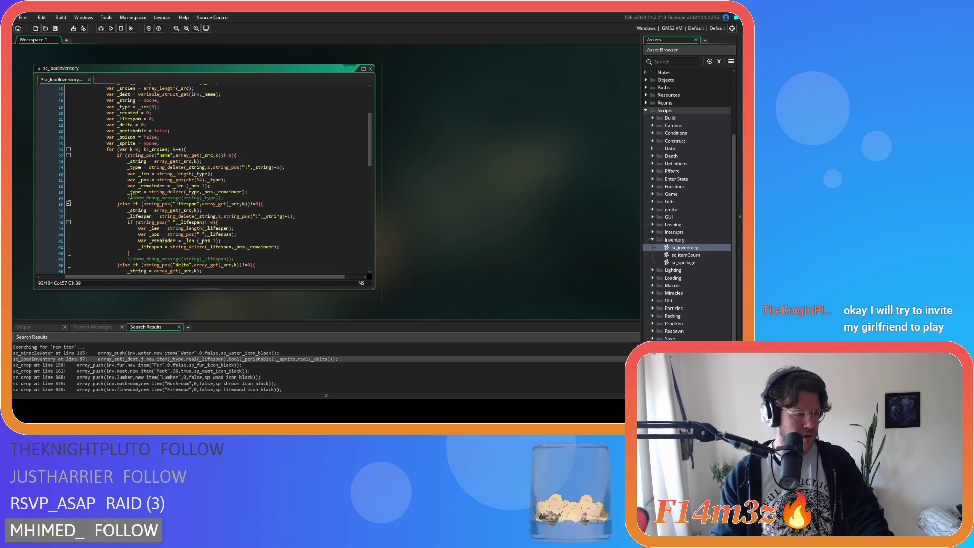
{"action": "left_click", "coordinate": [238, 228]}
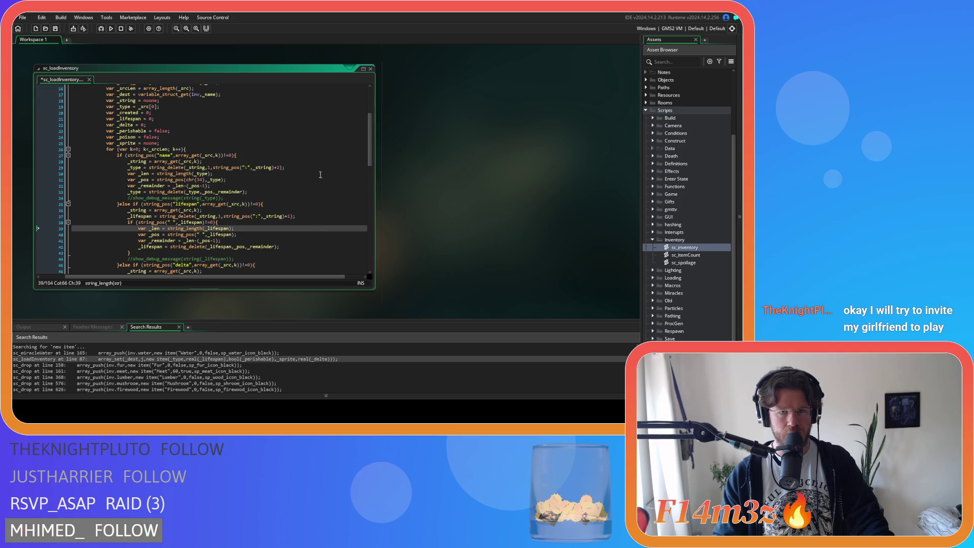
{"action": "left_click_drag", "start_coordinate": [370, 147], "coordinate": [370, 251]}
Review the Mushroom and Cooked Fish condition lines and save sc_loadInventory.
{"action": "left_click", "coordinate": [199, 179]}
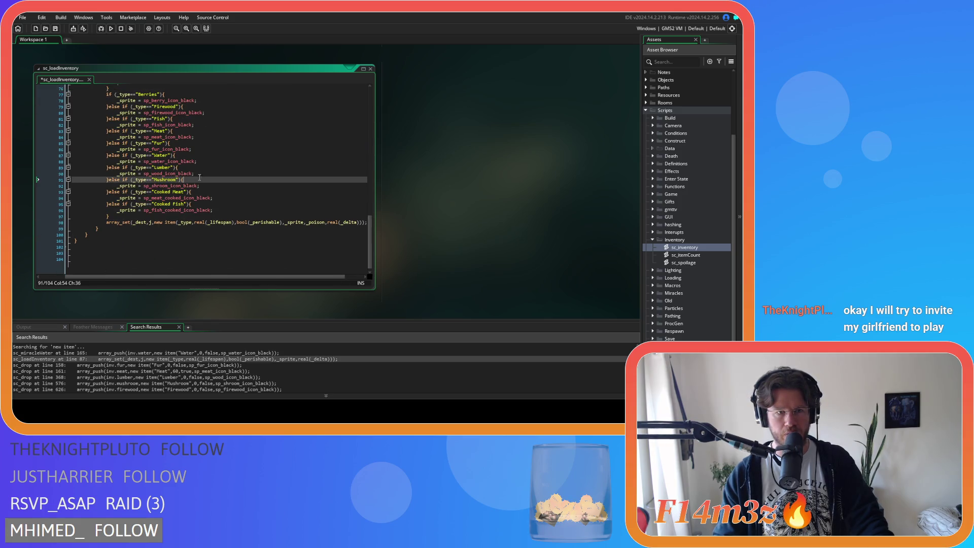
{"action": "key", "text": "Down"}
{"action": "key", "text": "Down"}
{"action": "key", "text": "Down"}
{"action": "left_click", "coordinate": [209, 204]}
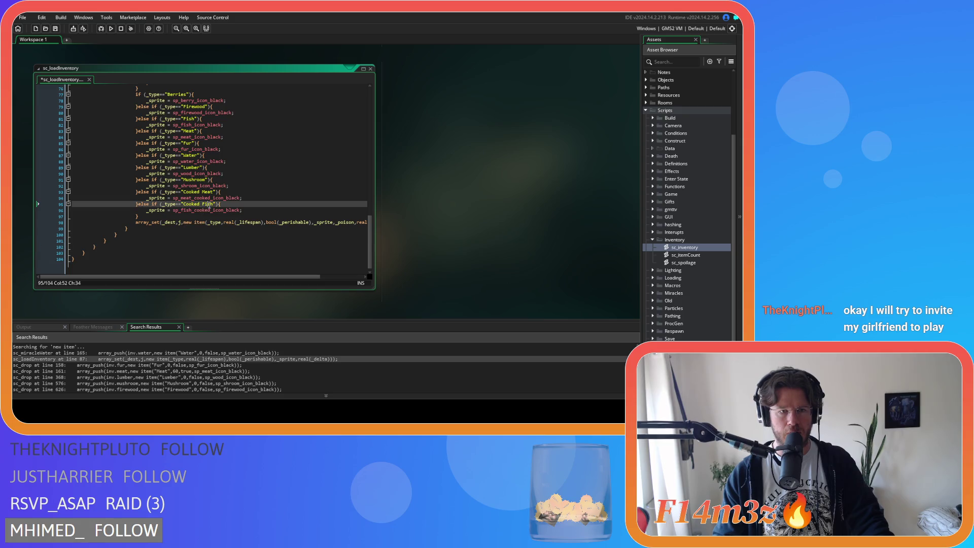
{"action": "left_click_drag", "start_coordinate": [251, 277], "coordinate": [294, 289]}
{"action": "left_click", "coordinate": [199, 222]}
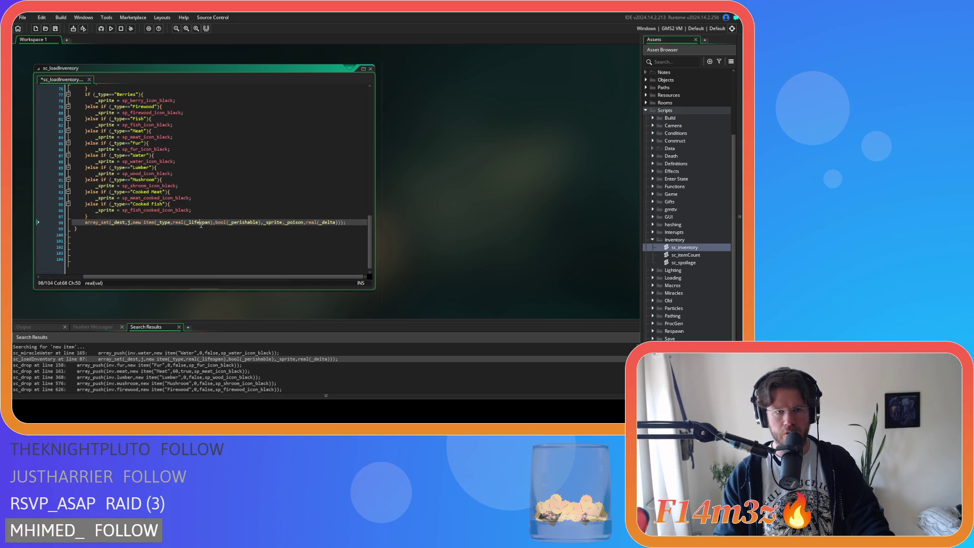
{"action": "left_click", "coordinate": [164, 217]}
{"action": "key", "text": "ctrl+s"}
Check the script's end and the item constructor's parameter hint on line 98.
{"action": "left_click", "coordinate": [116, 233]}
{"action": "key", "text": "Up"}
{"action": "key", "text": "Up"}
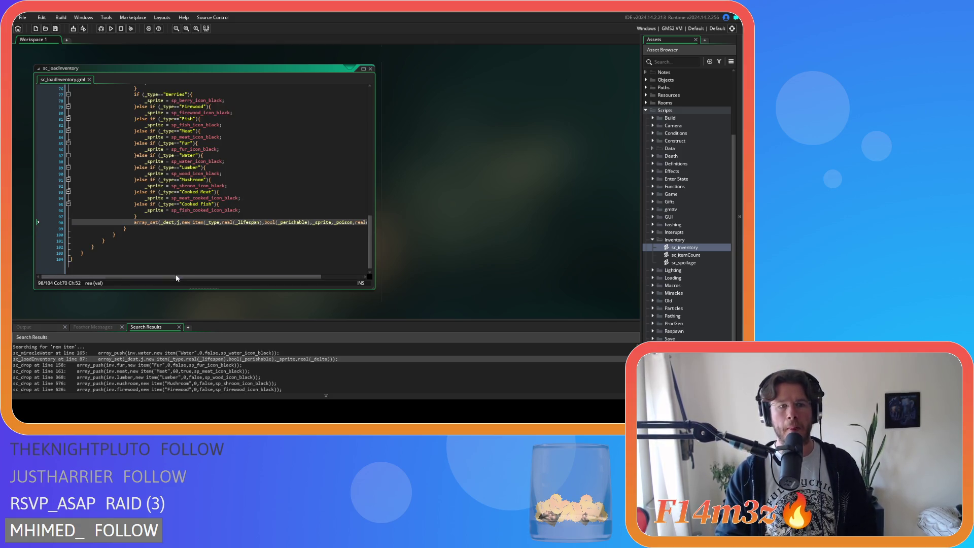
{"action": "key", "text": "ctrl+End"}
{"action": "left_click_drag", "start_coordinate": [197, 277], "coordinate": [260, 279]}
{"action": "left_click", "coordinate": [239, 222]}
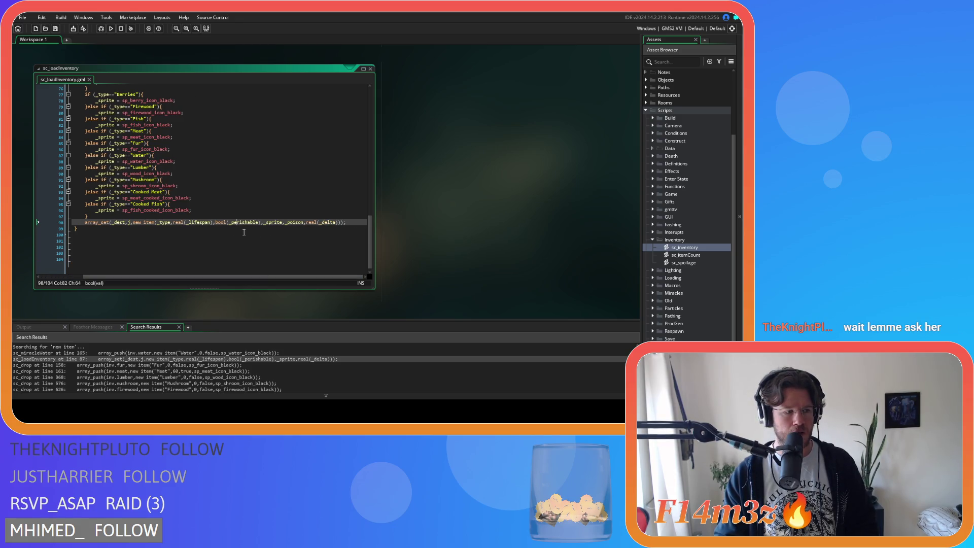
{"action": "left_click", "coordinate": [266, 226]}
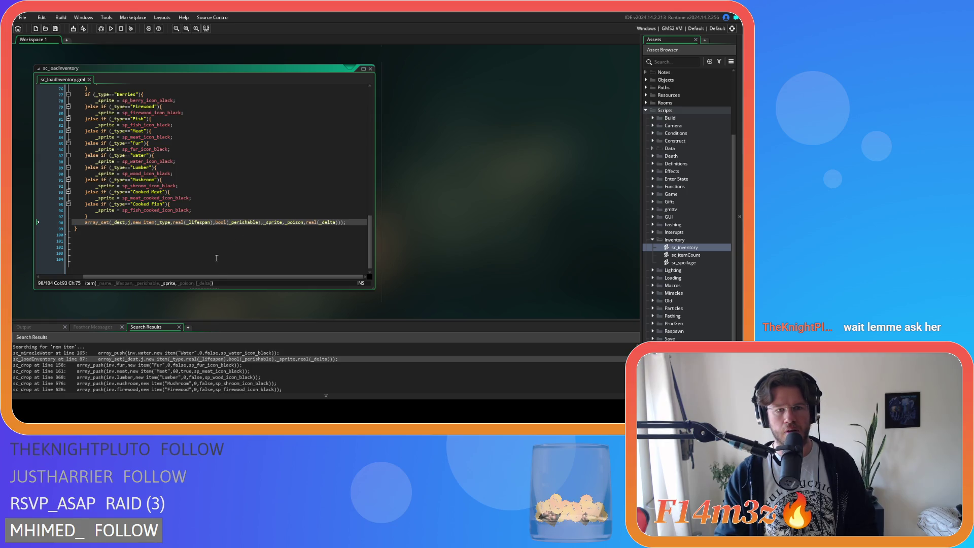
{"action": "scroll", "coordinate": [217, 278], "scroll_direction": "left", "scroll_amount": 3}
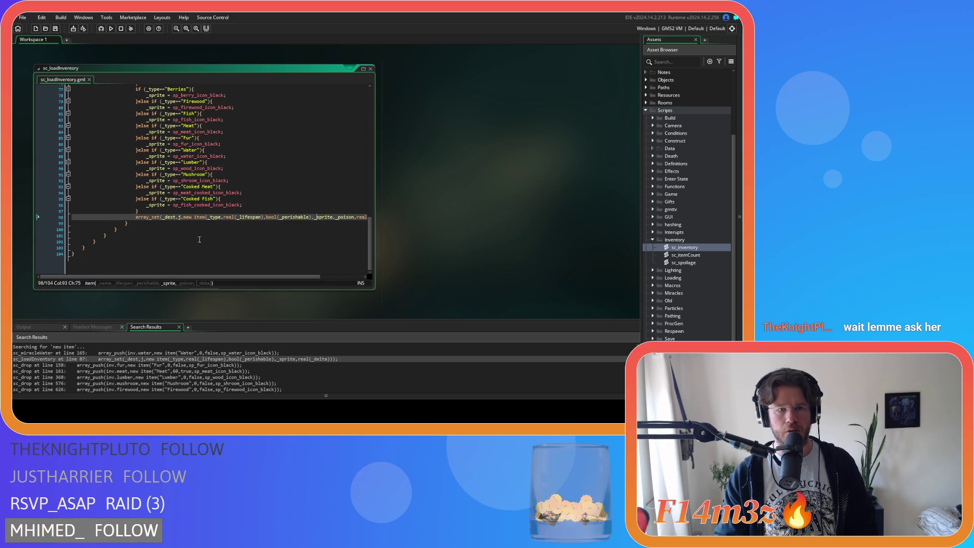
{"action": "scroll", "coordinate": [199, 239], "scroll_direction": "up", "scroll_amount": 10}
{"action": "scroll", "coordinate": [266, 233], "scroll_direction": "down", "scroll_amount": 2}
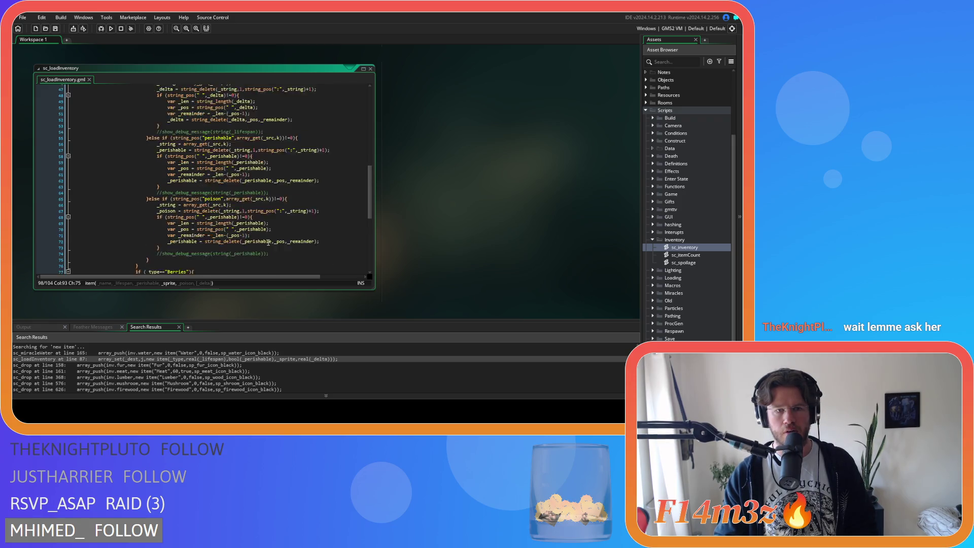
{"action": "left_click", "coordinate": [251, 220]}
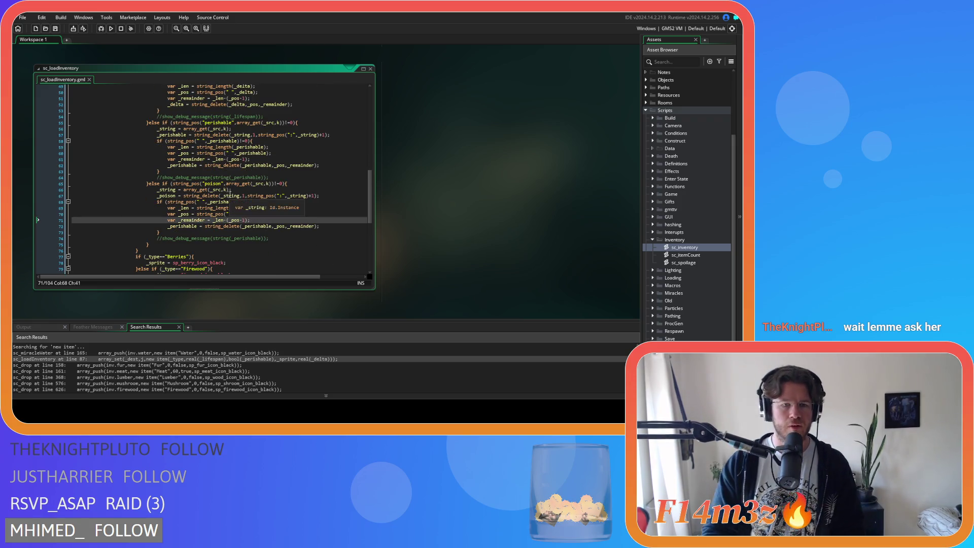
{"action": "scroll", "coordinate": [207, 202], "scroll_direction": "up", "scroll_amount": 2}
{"action": "scroll", "coordinate": [207, 201], "scroll_direction": "up", "scroll_amount": 11}
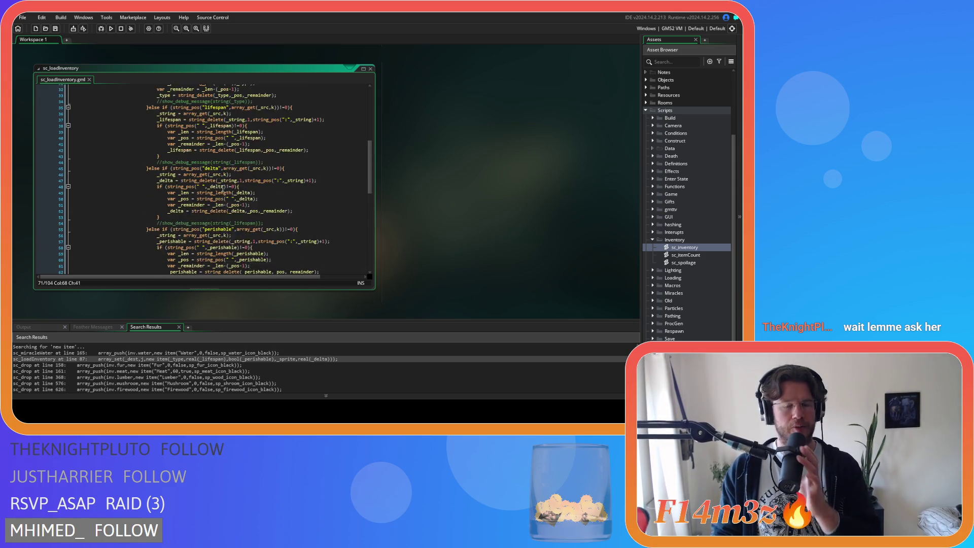
{"action": "left_click", "coordinate": [243, 199]}
{"action": "left_click_drag", "start_coordinate": [227, 181], "coordinate": [238, 211]}
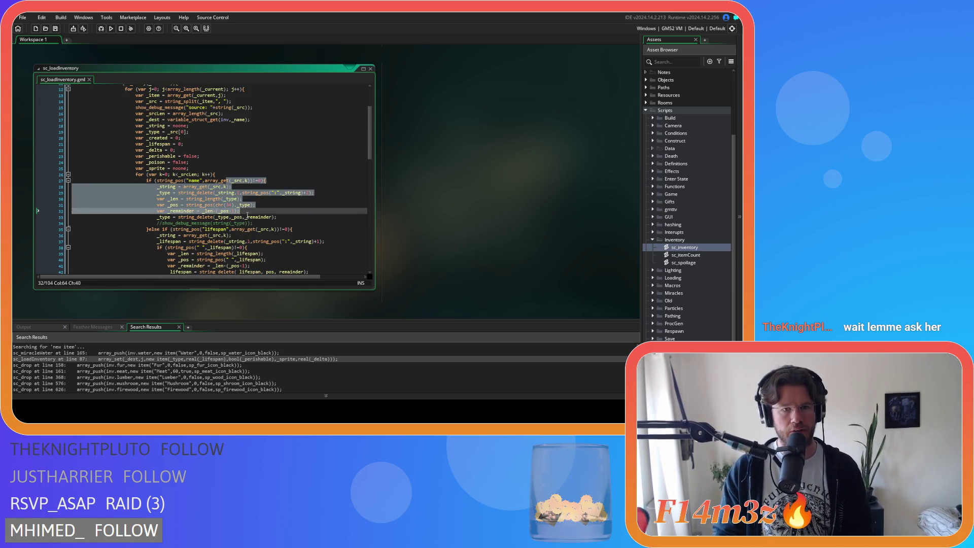
{"action": "scroll", "coordinate": [284, 214], "scroll_direction": "down", "scroll_amount": 4}
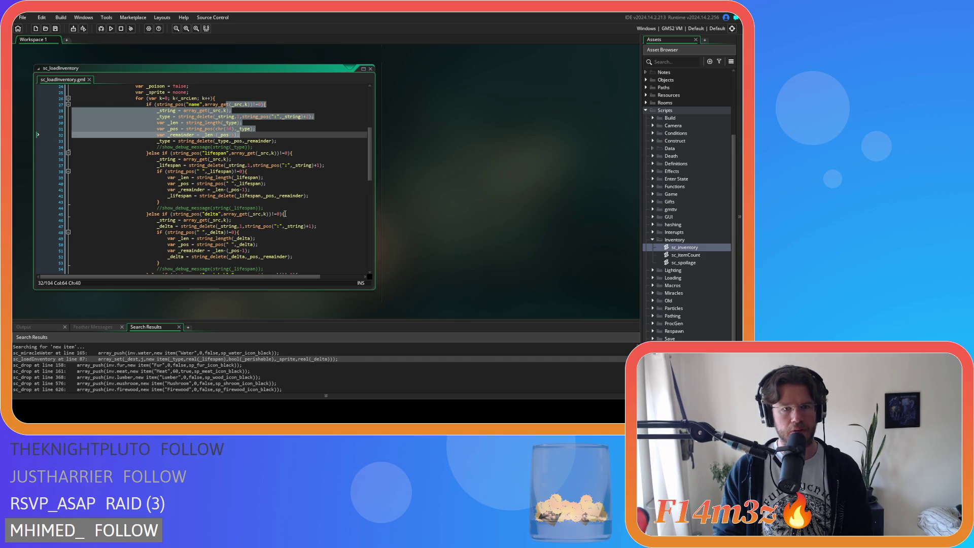
{"action": "left_click", "coordinate": [280, 177]}
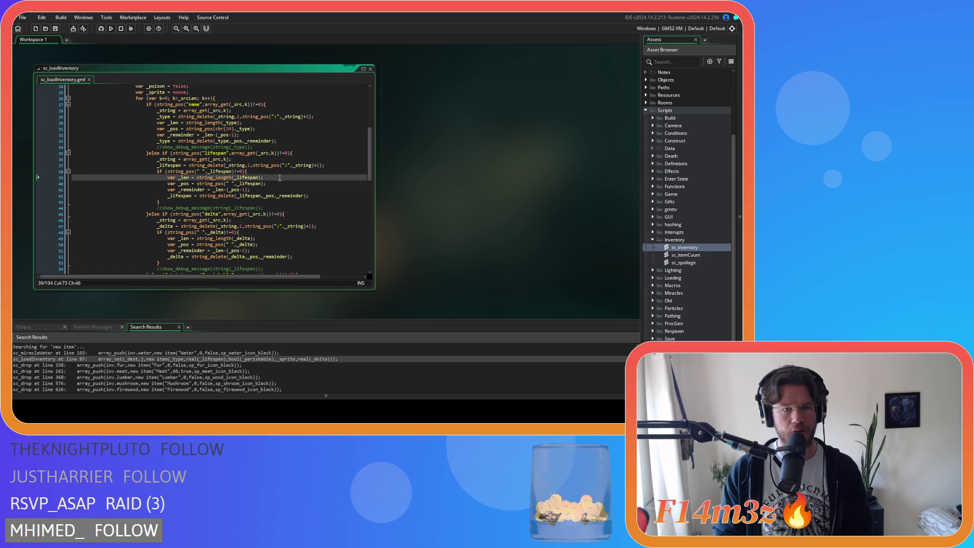
{"action": "scroll", "coordinate": [280, 178], "scroll_direction": "down", "scroll_amount": 8}
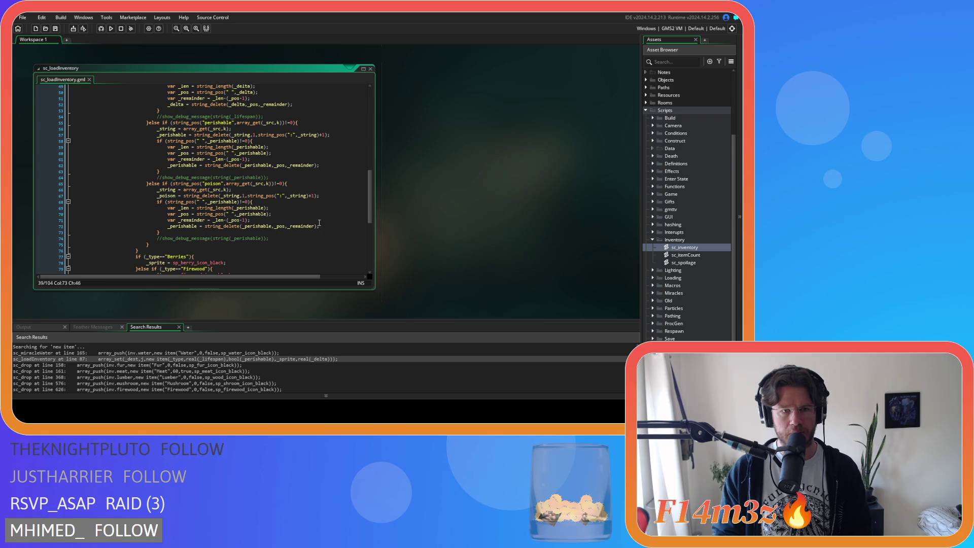
{"action": "left_click", "coordinate": [274, 202]}
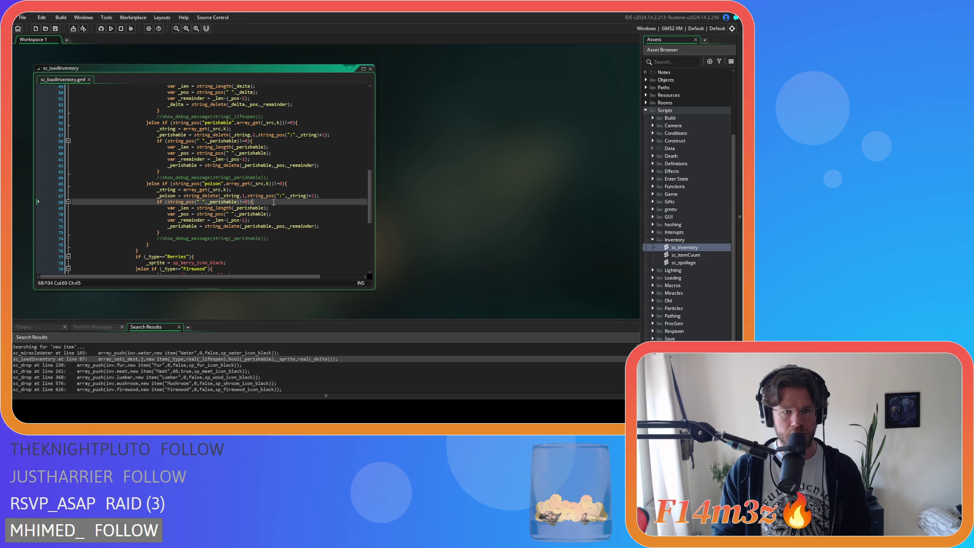
{"action": "scroll", "coordinate": [274, 202], "scroll_direction": "up", "scroll_amount": 6}
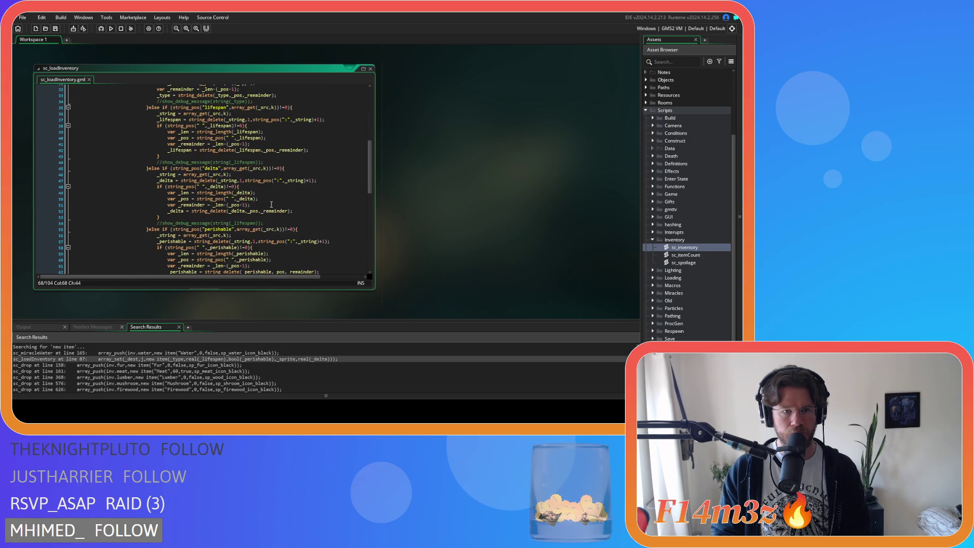
{"action": "scroll", "coordinate": [272, 204], "scroll_direction": "down", "scroll_amount": 3}
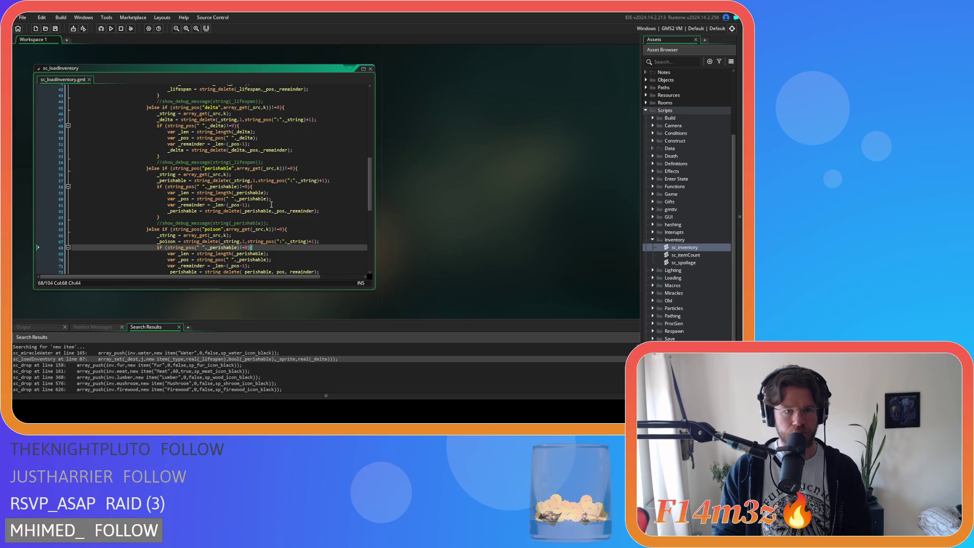
{"action": "scroll", "coordinate": [286, 211], "scroll_direction": "up", "scroll_amount": 4}
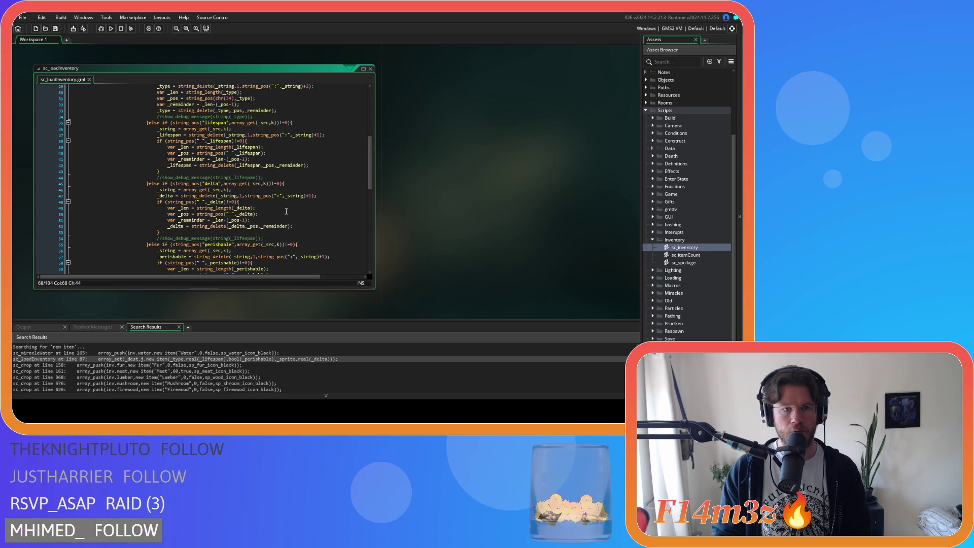
{"action": "scroll", "coordinate": [287, 211], "scroll_direction": "down", "scroll_amount": 3}
{"action": "scroll", "coordinate": [286, 211], "scroll_direction": "down", "scroll_amount": 3}
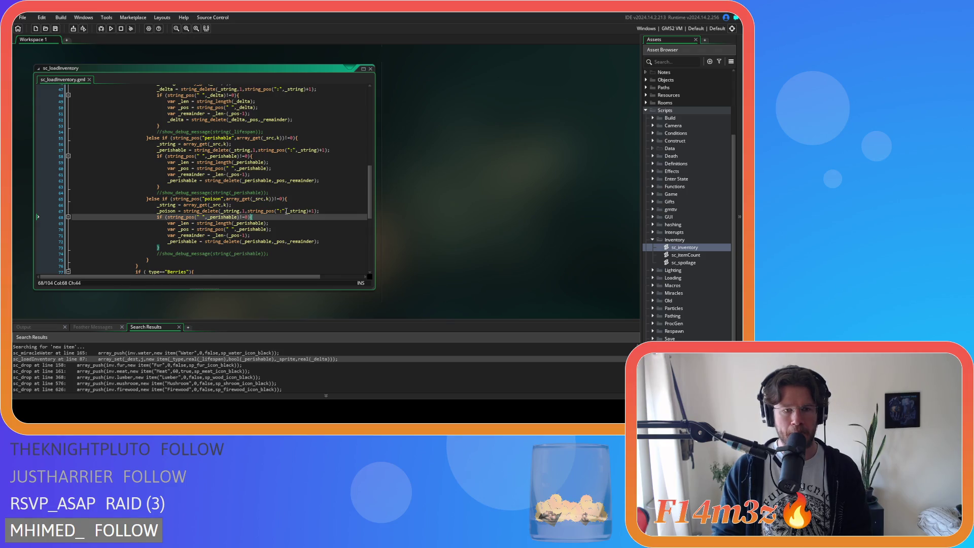
{"action": "scroll", "coordinate": [286, 211], "scroll_direction": "down", "scroll_amount": 9}
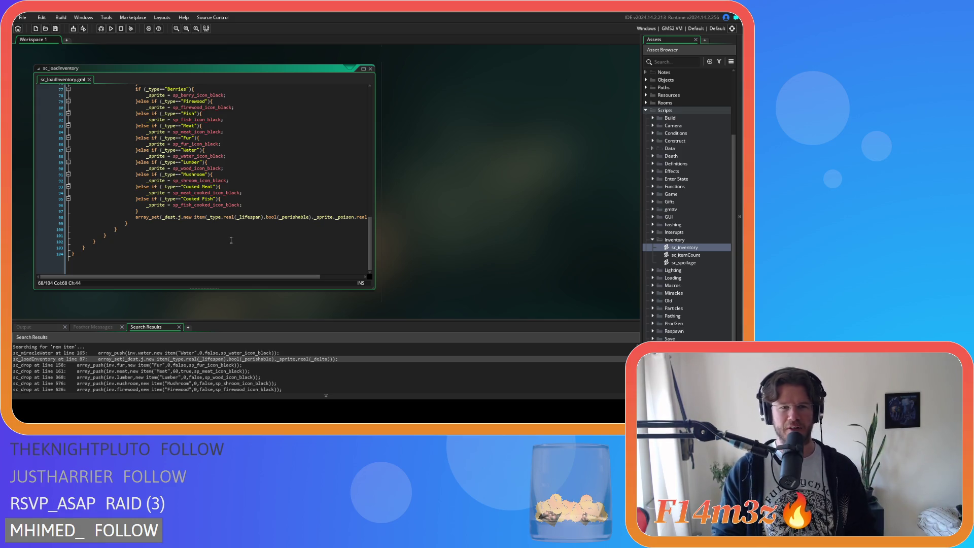
{"action": "left_click", "coordinate": [231, 210]}
{"action": "mouse_move", "coordinate": [229, 277]}
{"action": "left_mouse_down"}
{"action": "mouse_move", "coordinate": [272, 278]}
{"action": "mouse_move", "coordinate": [195, 278]}
{"action": "mouse_move", "coordinate": [315, 272]}
{"action": "mouse_move", "coordinate": [244, 273]}
{"action": "mouse_move", "coordinate": [304, 271]}
{"action": "left_mouse_up"}
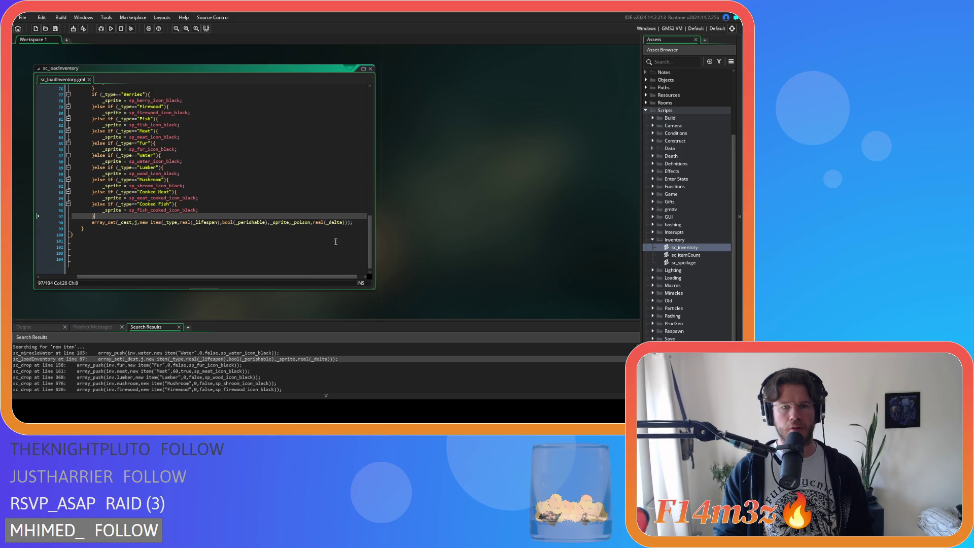
{"action": "left_click", "coordinate": [366, 223]}
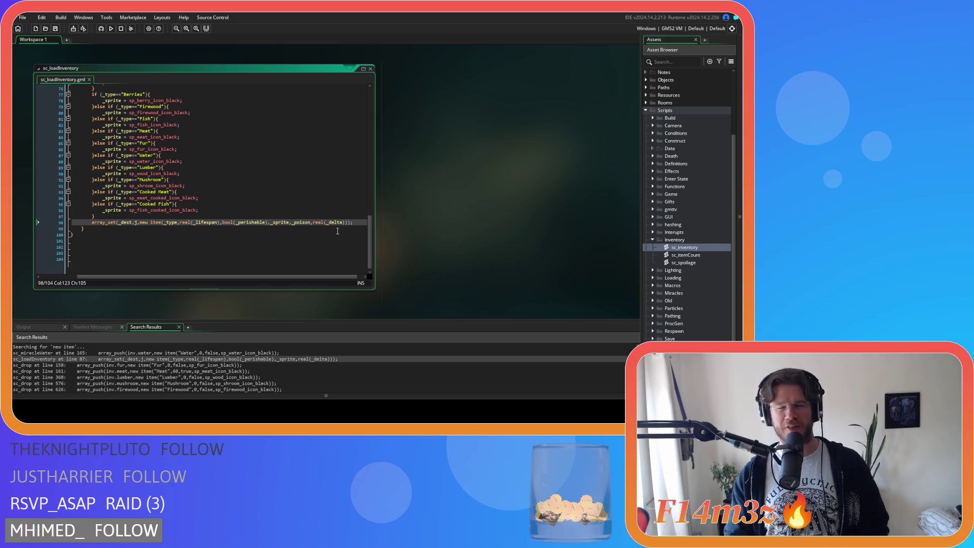
{"action": "mouse_move", "coordinate": [282, 274]}
{"action": "left_mouse_down"}
{"action": "mouse_move", "coordinate": [200, 270]}
{"action": "mouse_move", "coordinate": [293, 270]}
{"action": "mouse_move", "coordinate": [248, 273]}
{"action": "mouse_move", "coordinate": [289, 273]}
{"action": "mouse_move", "coordinate": [213, 257]}
{"action": "left_mouse_up"}
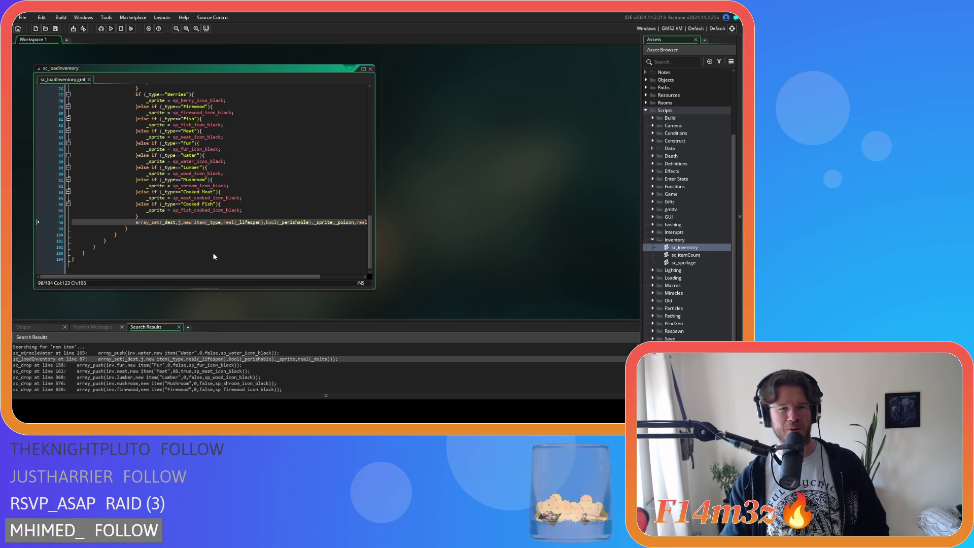
{"action": "left_click", "coordinate": [235, 229]}
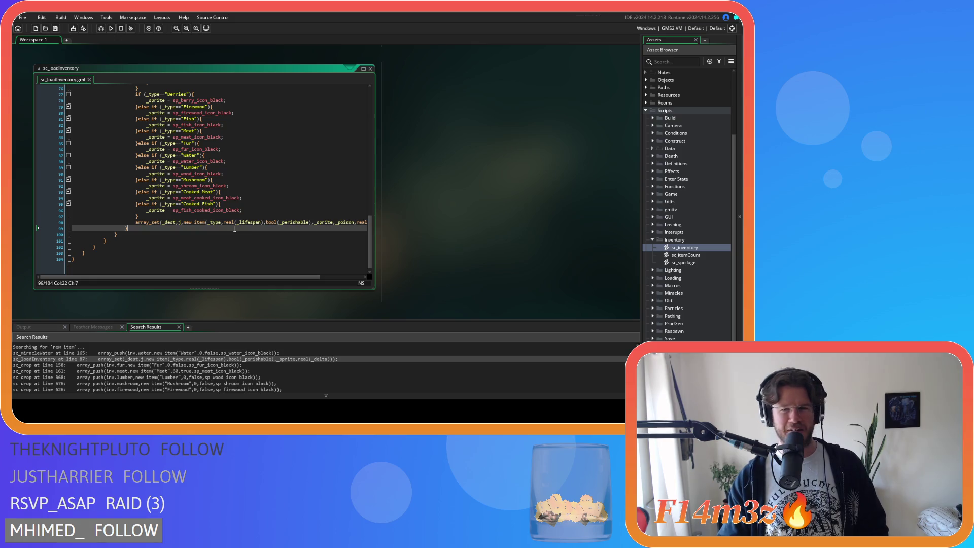
{"action": "scroll", "coordinate": [292, 266], "scroll_direction": "up", "scroll_amount": 3}
{"action": "scroll", "coordinate": [292, 266], "scroll_direction": "down", "scroll_amount": 3}
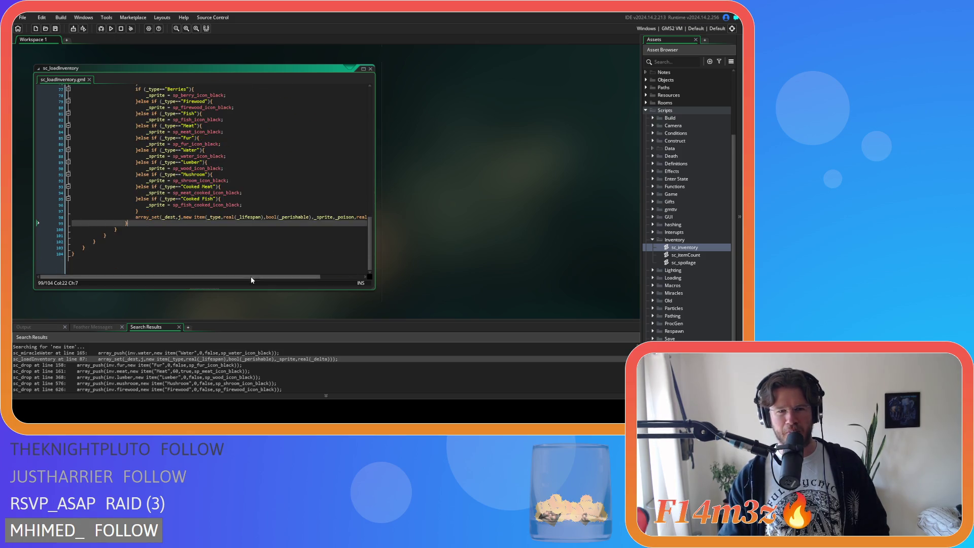
{"action": "left_click_drag", "start_coordinate": [262, 280], "coordinate": [325, 275]}
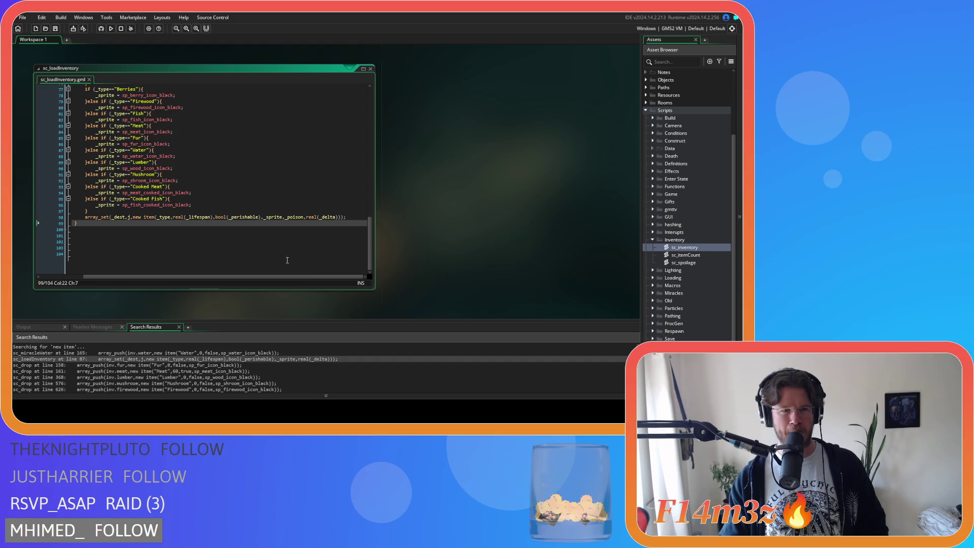
{"action": "left_click", "coordinate": [231, 232]}
{"action": "scroll", "coordinate": [230, 232], "scroll_direction": "up", "scroll_amount": 8}
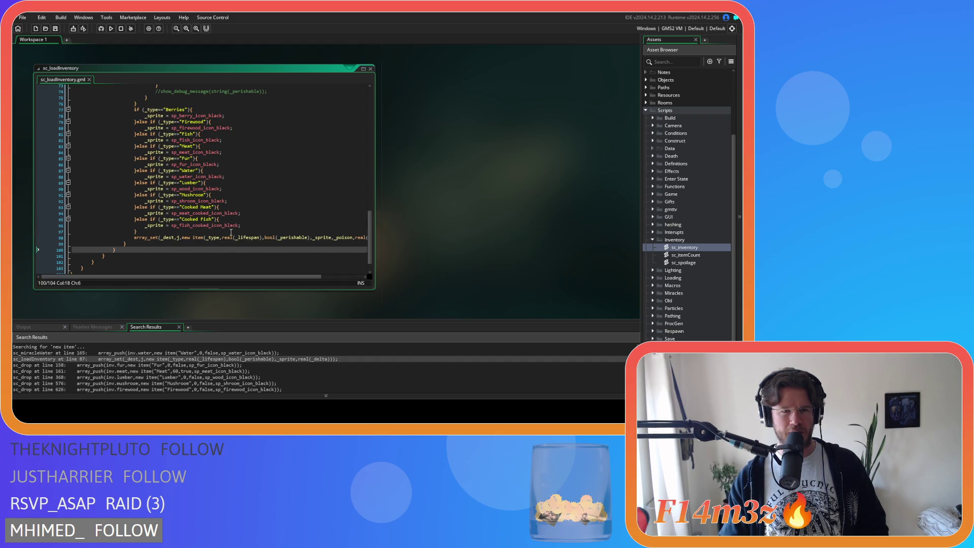
{"action": "scroll", "coordinate": [231, 232], "scroll_direction": "up", "scroll_amount": 3}
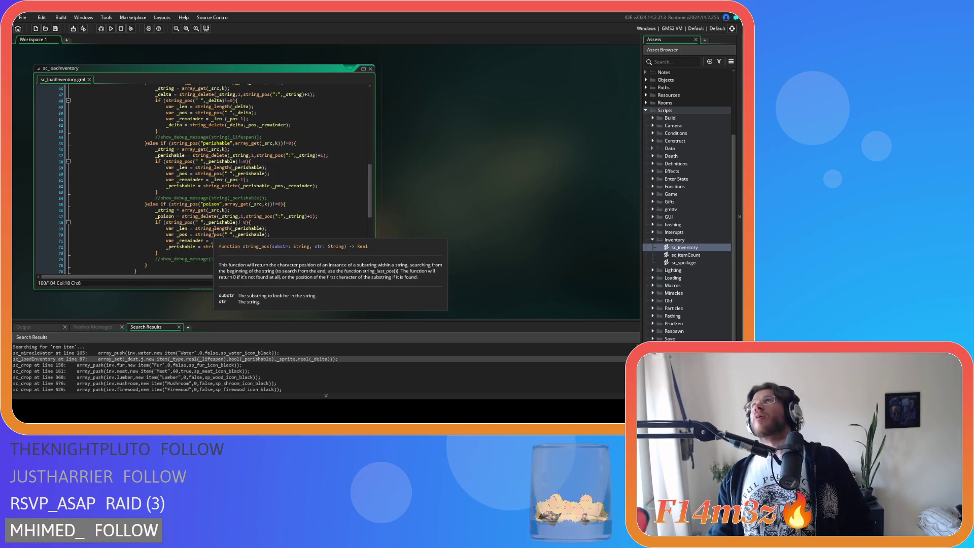
{"action": "left_click", "coordinate": [188, 210]}
{"action": "left_click", "coordinate": [209, 229]}
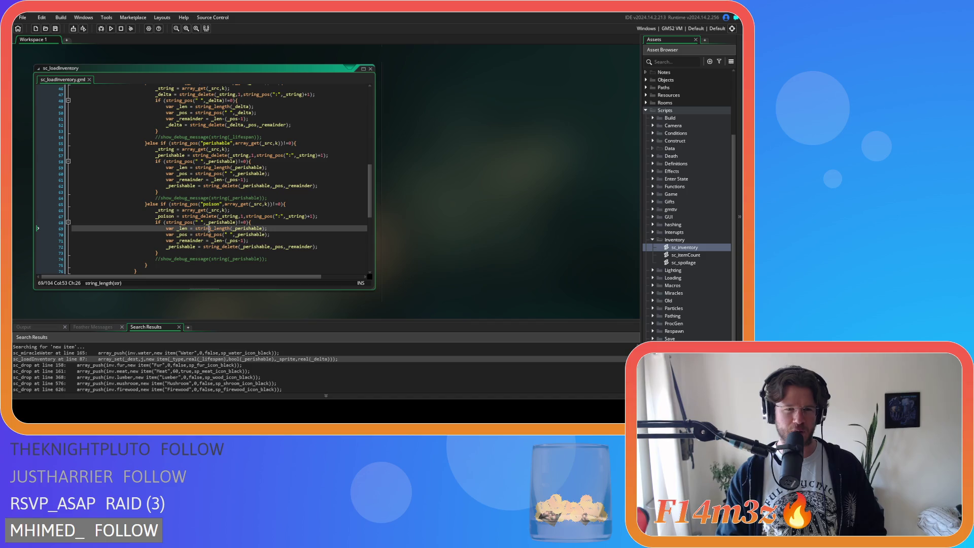
{"action": "scroll", "coordinate": [218, 233], "scroll_direction": "down", "scroll_amount": 10}
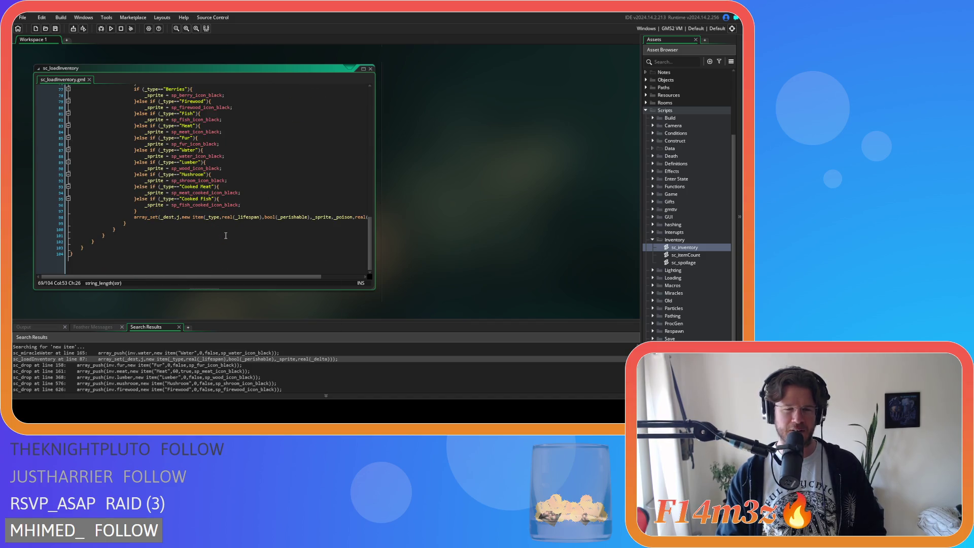
{"action": "scroll", "coordinate": [225, 235], "scroll_direction": "up", "scroll_amount": 4}
{"action": "scroll", "coordinate": [232, 253], "scroll_direction": "down", "scroll_amount": 3}
{"action": "scroll", "coordinate": [232, 253], "scroll_direction": "up", "scroll_amount": 8}
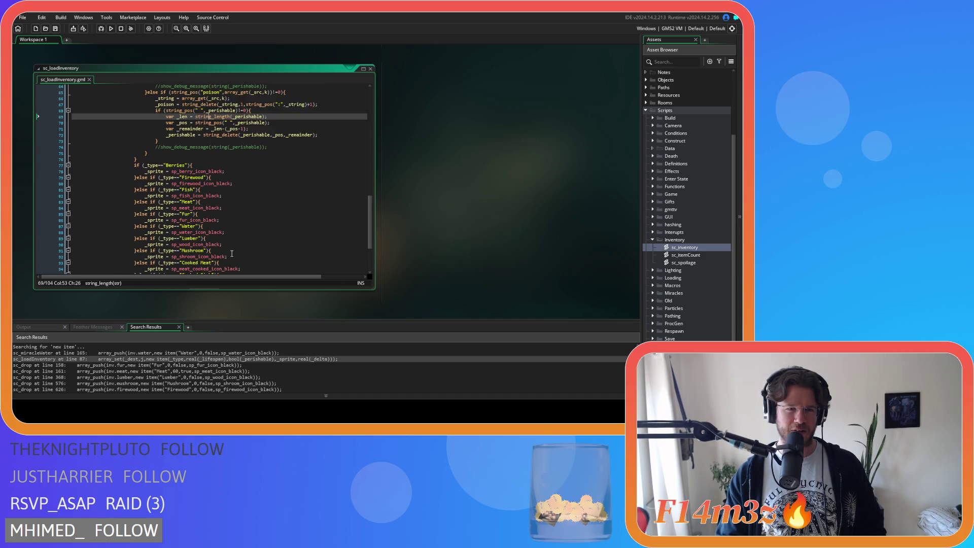
{"action": "scroll", "coordinate": [232, 253], "scroll_direction": "up", "scroll_amount": 1}
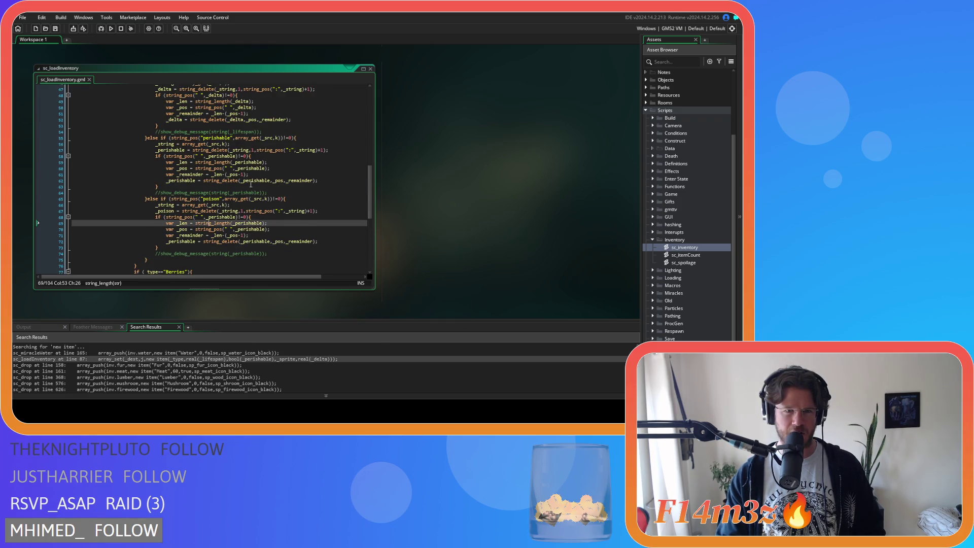
{"action": "left_click", "coordinate": [268, 205]}
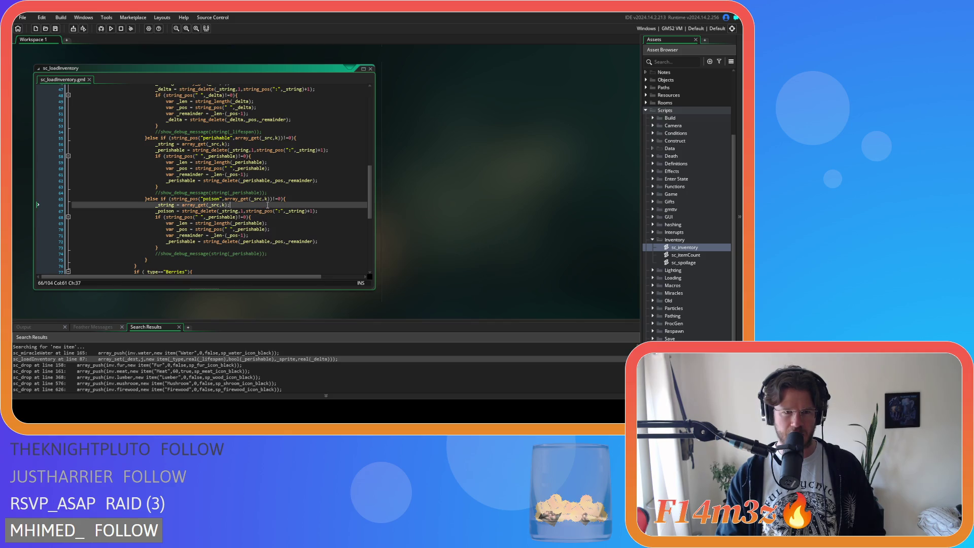
Copy the _poison name and replace both _perishable references in the line 68 check.
{"action": "left_click", "coordinate": [263, 218]}
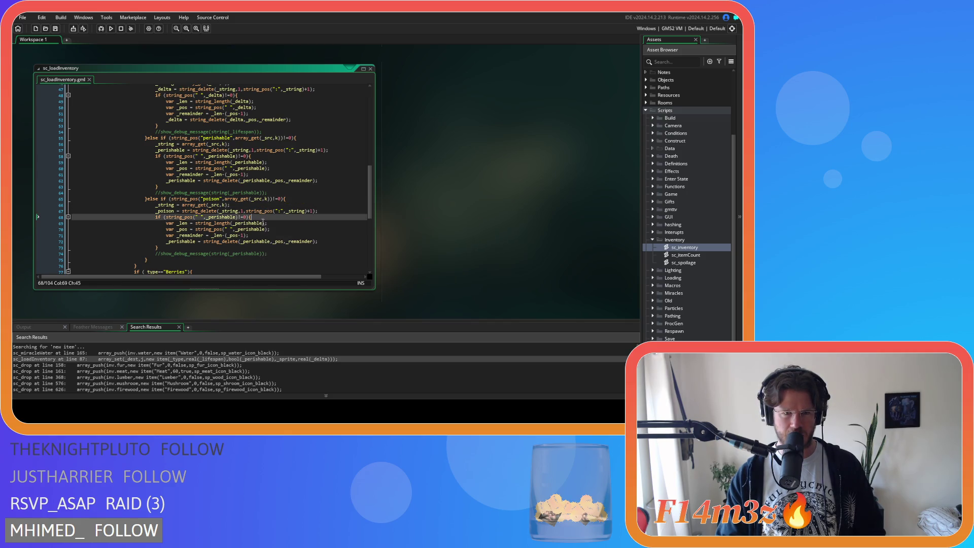
{"action": "left_click", "coordinate": [275, 225]}
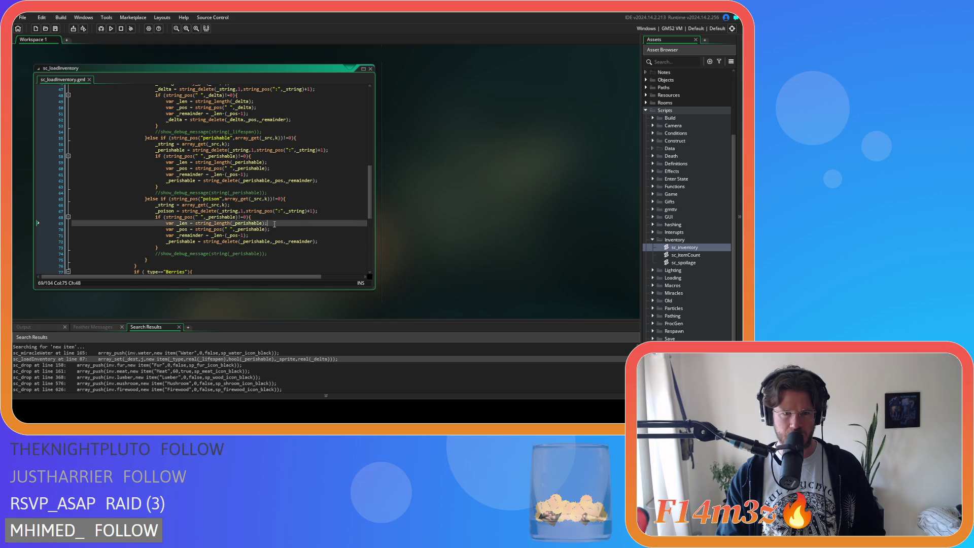
{"action": "double_click", "coordinate": [165, 211]}
{"action": "key", "text": "ctrl+c"}
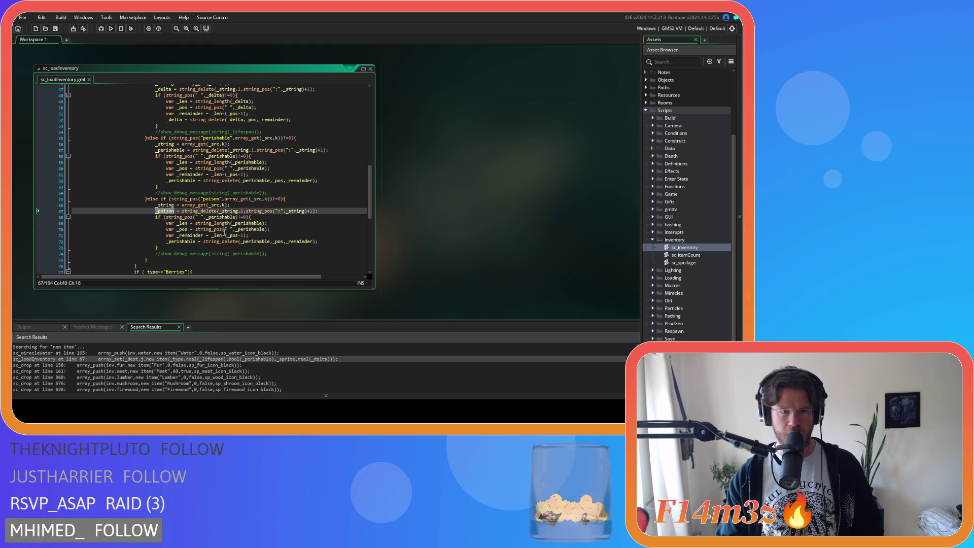
{"action": "double_click", "coordinate": [221, 217]}
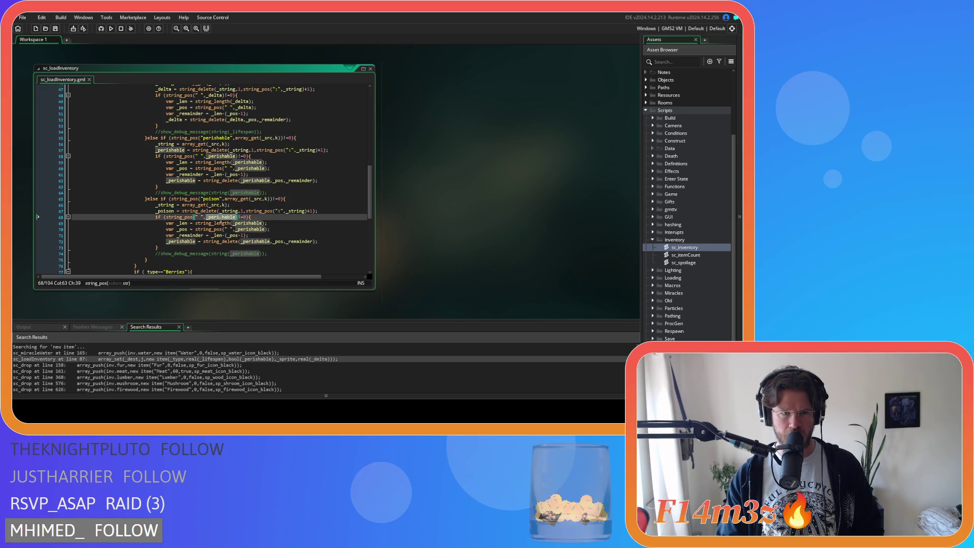
{"action": "key", "text": "ctrl+v"}
{"action": "double_click", "coordinate": [249, 223]}
{"action": "key", "text": "ctrl+v"}
Replace the remaining _perishable references on lines 70 and 72 with _poison and save.
{"action": "left_click", "coordinate": [246, 230]}
{"action": "double_click", "coordinate": [246, 230]}
{"action": "key", "text": "ctrl+v"}
{"action": "double_click", "coordinate": [175, 242]}
{"action": "key", "text": "ctrl+v"}
{"action": "double_click", "coordinate": [244, 242]}
{"action": "key", "text": "ctrl+v"}
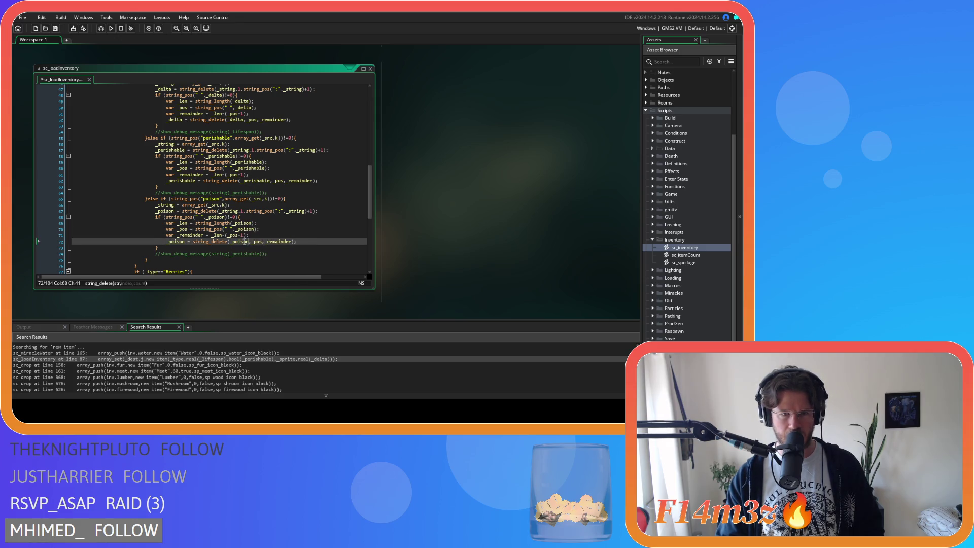
{"action": "left_click", "coordinate": [303, 241]}
{"action": "key", "text": "ctrl+s"}
Scroll down the script and close the sc_loadInventory window.
{"action": "left_click", "coordinate": [276, 230]}
{"action": "scroll", "coordinate": [277, 228], "scroll_direction": "down", "scroll_amount": 5}
{"action": "scroll", "coordinate": [276, 228], "scroll_direction": "down", "scroll_amount": 3}
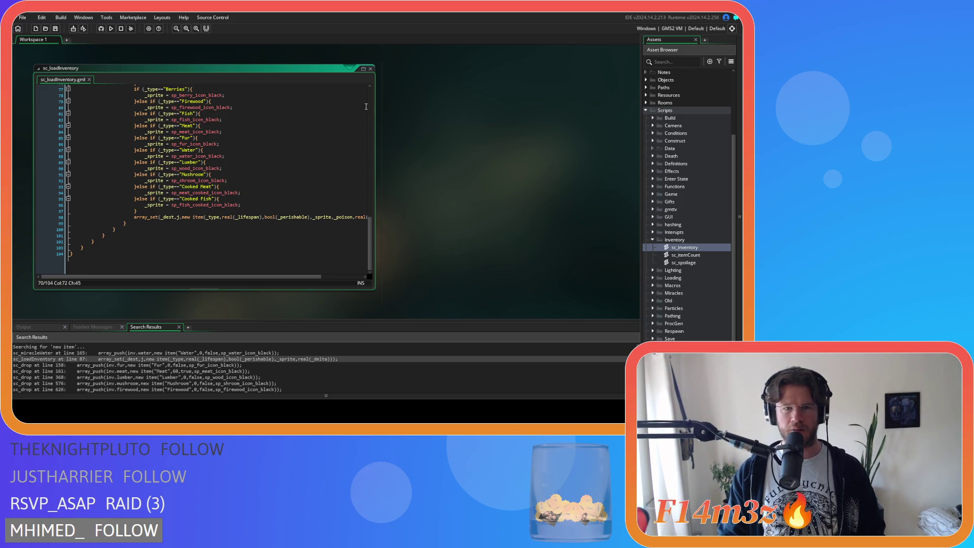
{"action": "left_click", "coordinate": [370, 67]}
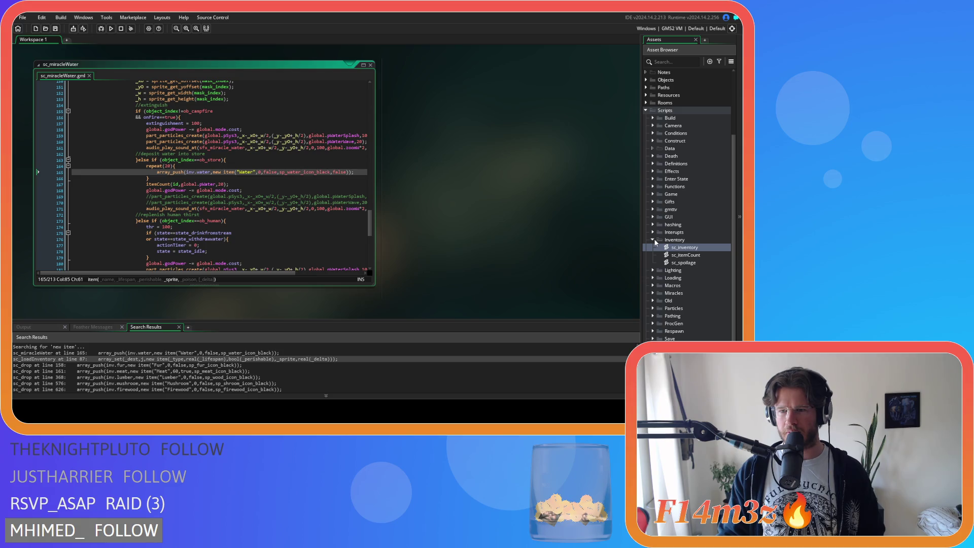
In sc_drop, add ',false' to the Fur item on line 158, then undo it.
{"action": "double_click", "coordinate": [198, 365]}
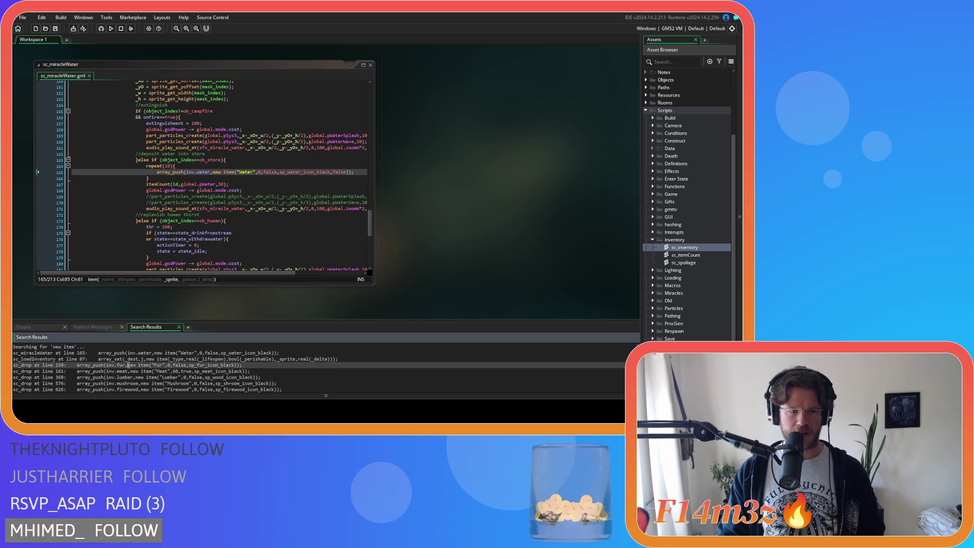
{"action": "scroll", "coordinate": [277, 133], "scroll_direction": "up", "scroll_amount": 3}
{"action": "left_click", "coordinate": [283, 150]}
{"action": "left_click", "coordinate": [293, 146]}
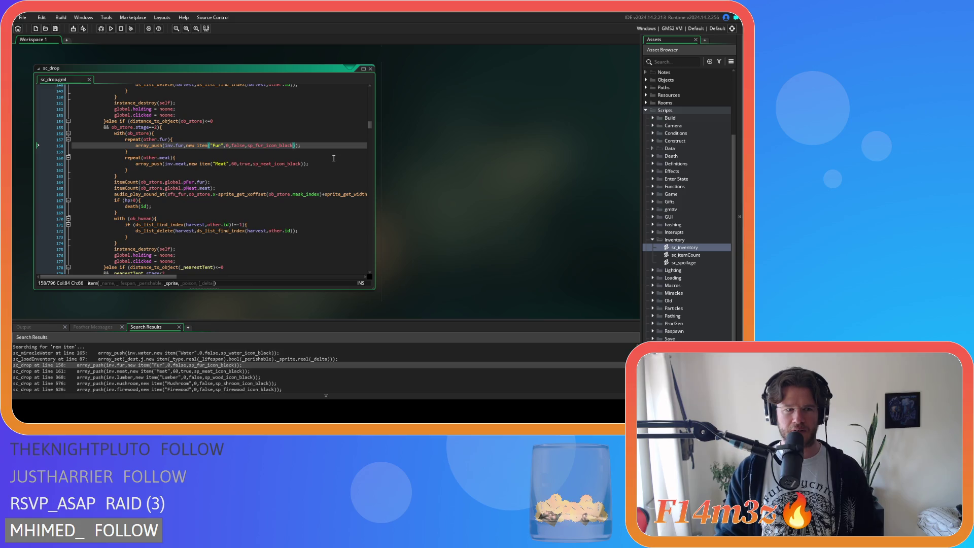
{"action": "type", "text": ",false"}
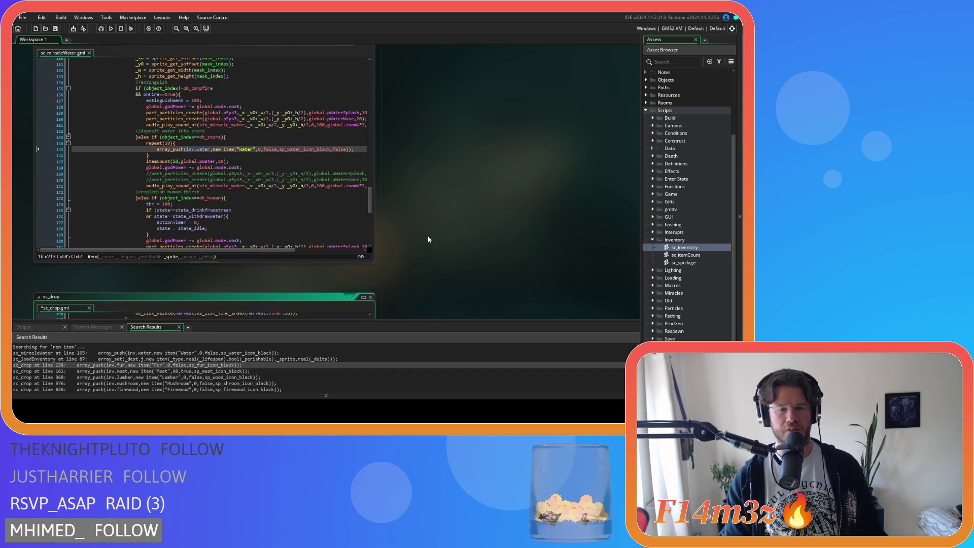
{"action": "scroll", "coordinate": [428, 233], "scroll_direction": "down", "scroll_amount": 1}
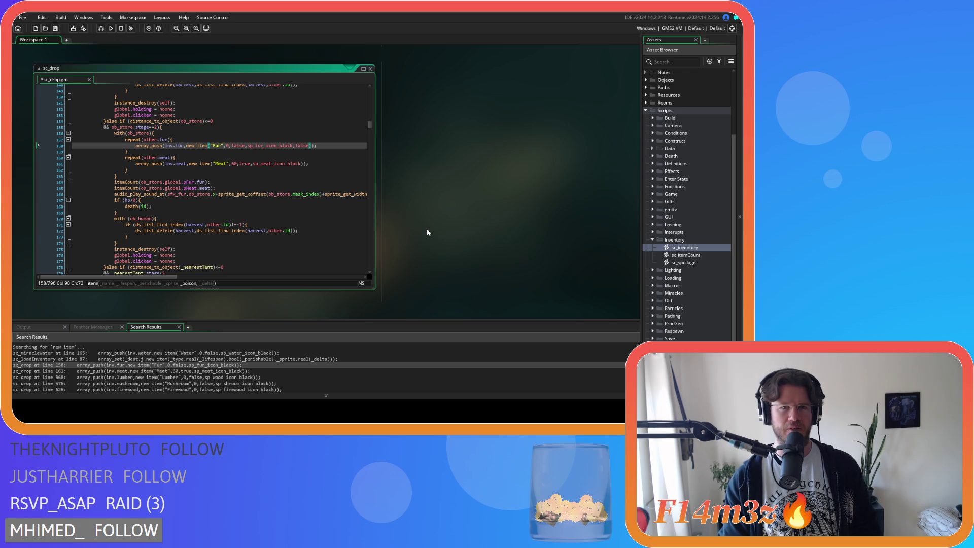
{"action": "double_click", "coordinate": [306, 146]}
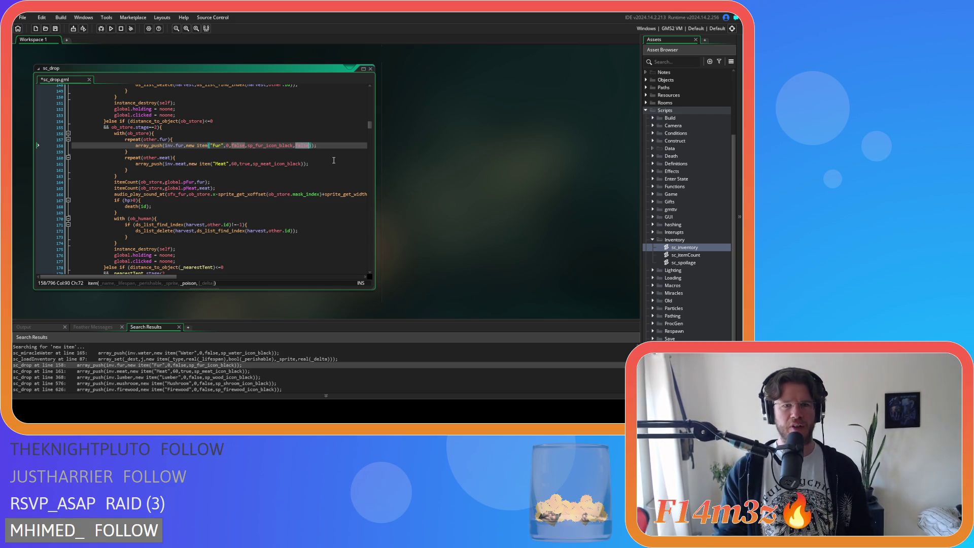
{"action": "key", "text": "ctrl+z"}
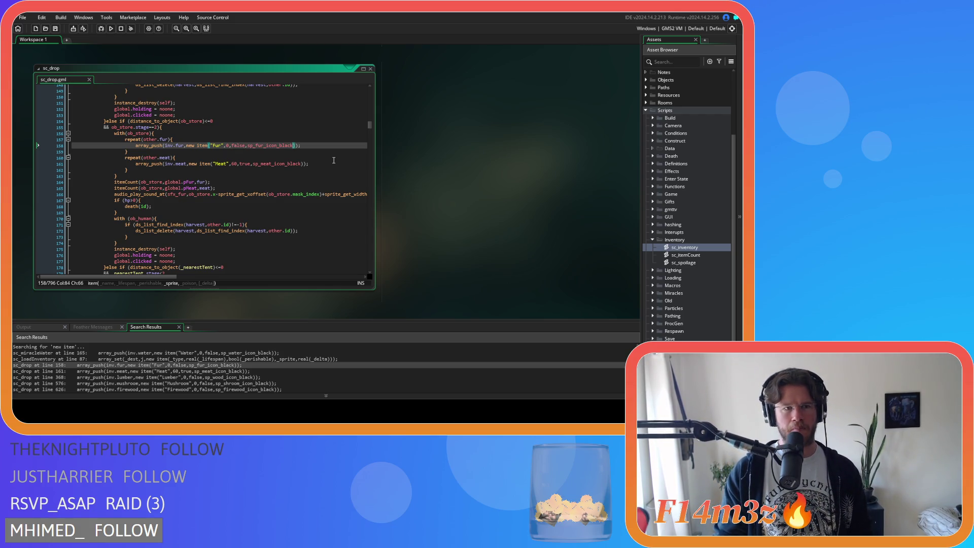
Open sc_miracleWater at line 165 and remove the Water item's trailing false.
{"action": "double_click", "coordinate": [122, 352]}
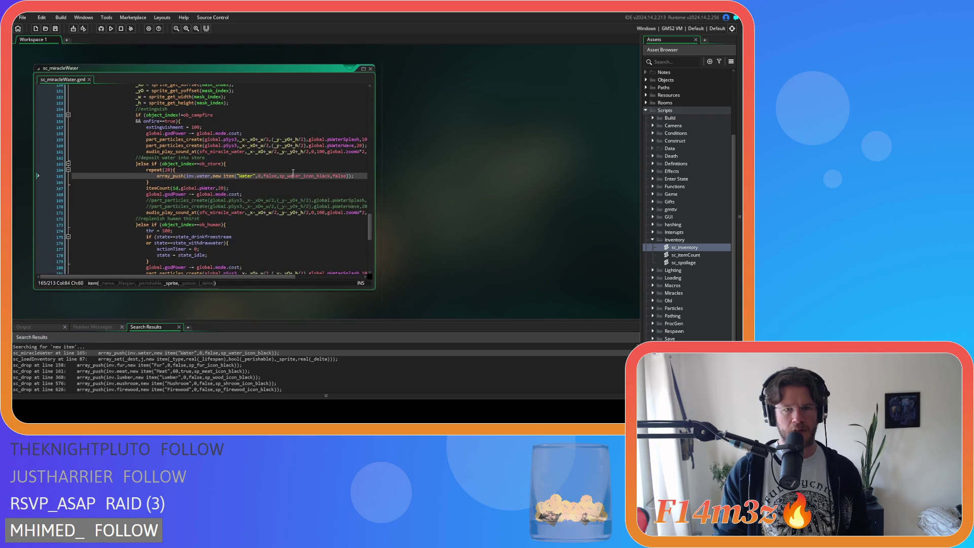
{"action": "key", "text": "ctrl+z"}
{"action": "key", "text": "ctrl+z"}
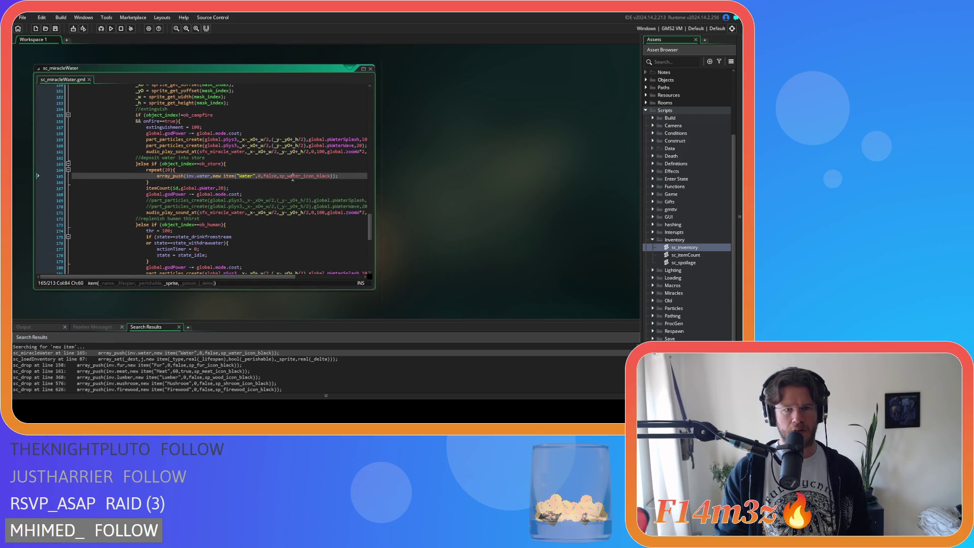
{"action": "scroll", "coordinate": [690, 222], "scroll_direction": "down", "scroll_amount": 2}
{"action": "scroll", "coordinate": [694, 236], "scroll_direction": "up", "scroll_amount": 3}
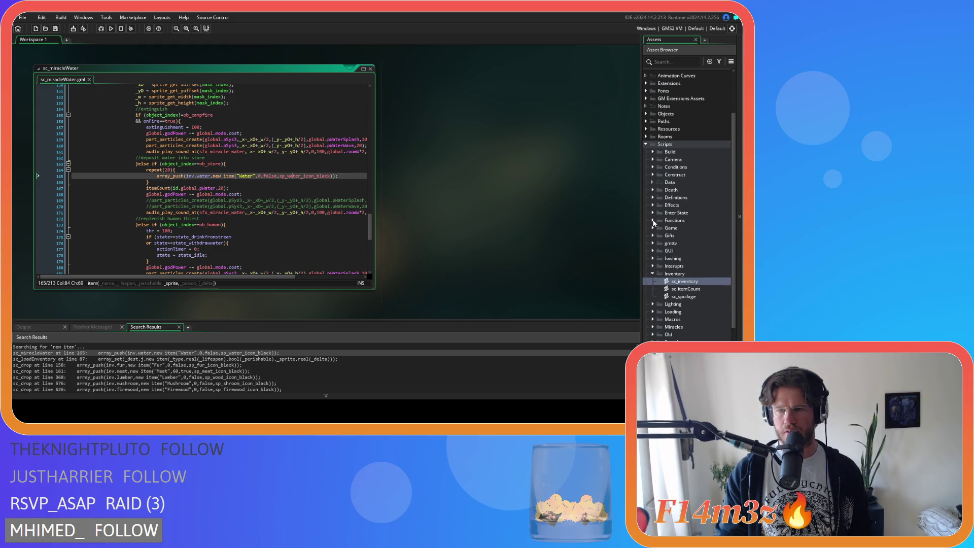
Open sc_inventory and review the poison assignment on line 51.
{"action": "double_click", "coordinate": [684, 281]}
{"action": "left_click", "coordinate": [242, 152]}
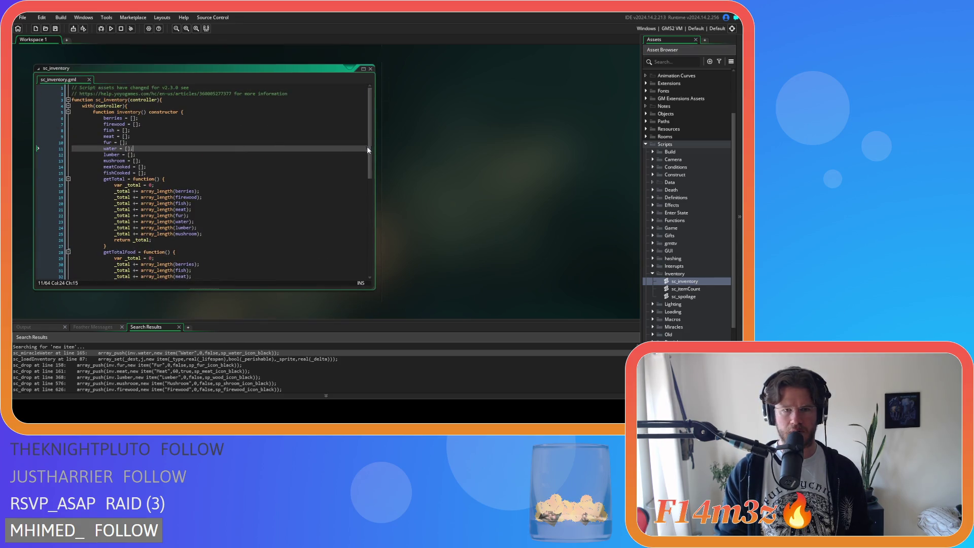
{"action": "scroll", "coordinate": [370, 153], "scroll_direction": "down", "scroll_amount": 11}
{"action": "left_click", "coordinate": [200, 198]}
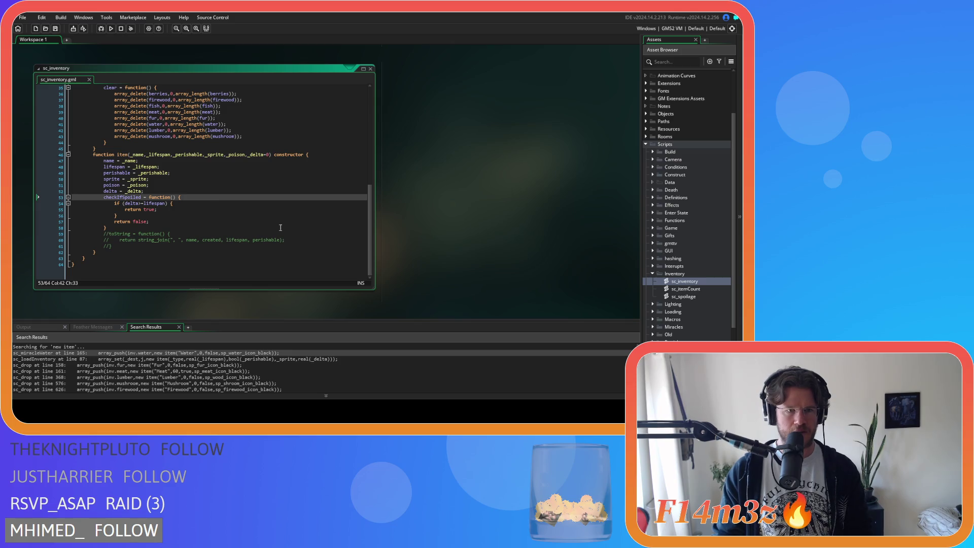
{"action": "scroll", "coordinate": [261, 205], "scroll_direction": "up", "scroll_amount": 3}
{"action": "scroll", "coordinate": [241, 183], "scroll_direction": "down", "scroll_amount": 3}
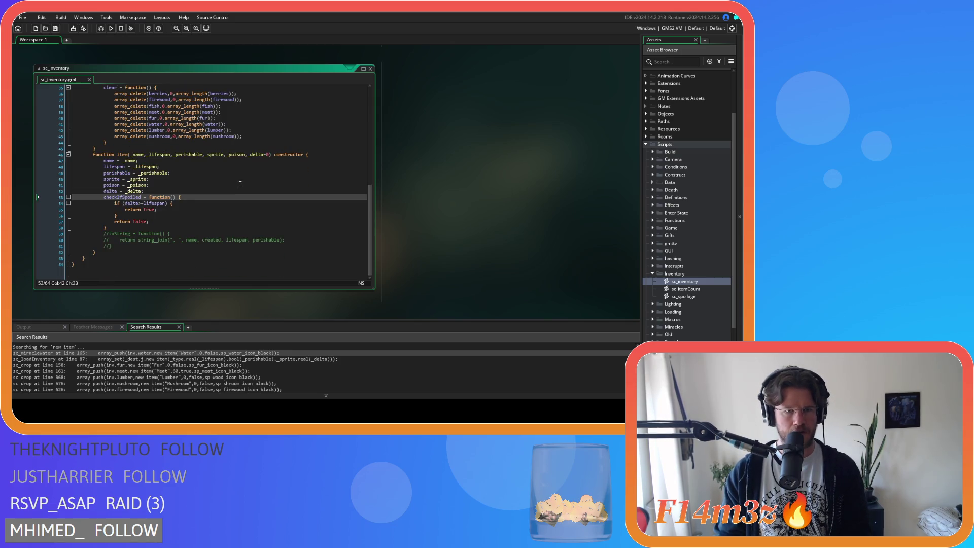
{"action": "left_click", "coordinate": [153, 186]}
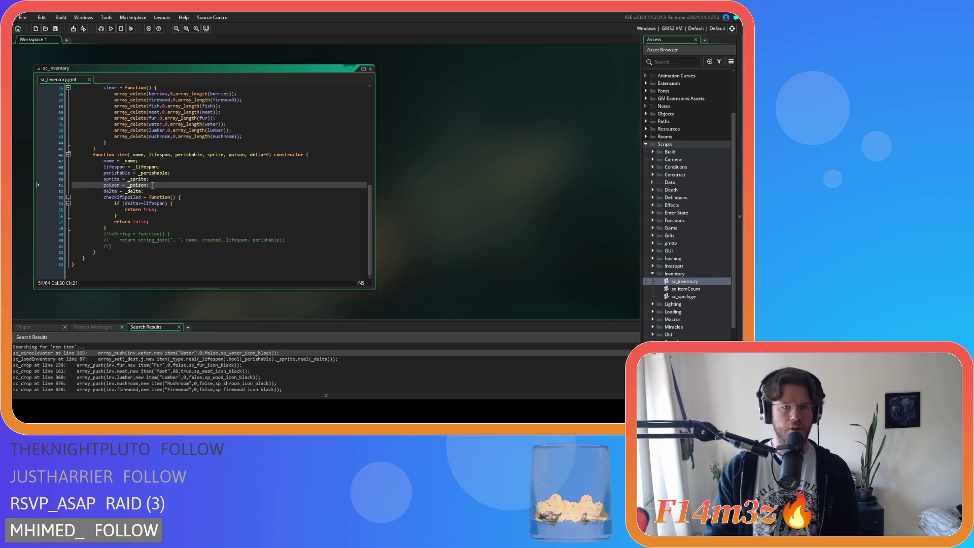
Default the item constructor's _poison parameter to false and save sc_inventory.
{"action": "left_click", "coordinate": [244, 155]}
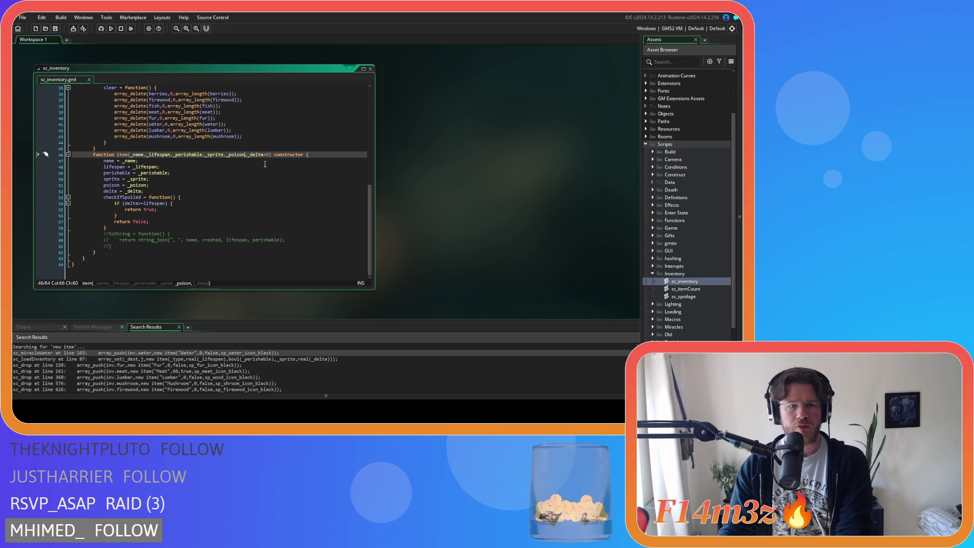
{"action": "type", "text": "=false"}
{"action": "key", "text": "Down"}
{"action": "key", "text": "Down"}
{"action": "left_click_drag", "start_coordinate": [227, 155], "coordinate": [263, 157]}
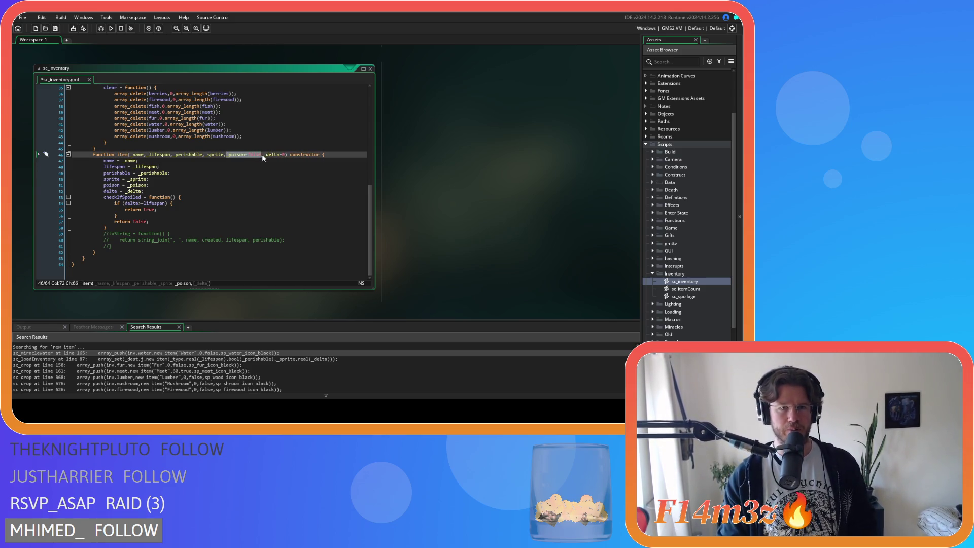
{"action": "left_click", "coordinate": [196, 199]}
{"action": "key", "text": "ctrl+s"}
{"action": "left_click", "coordinate": [206, 185]}
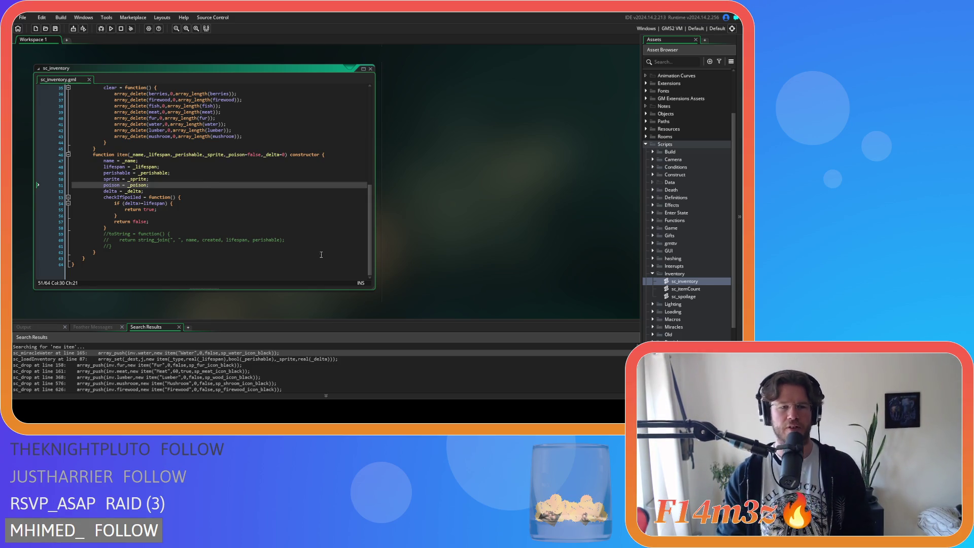
{"action": "scroll", "coordinate": [419, 148], "scroll_direction": "up", "scroll_amount": 3}
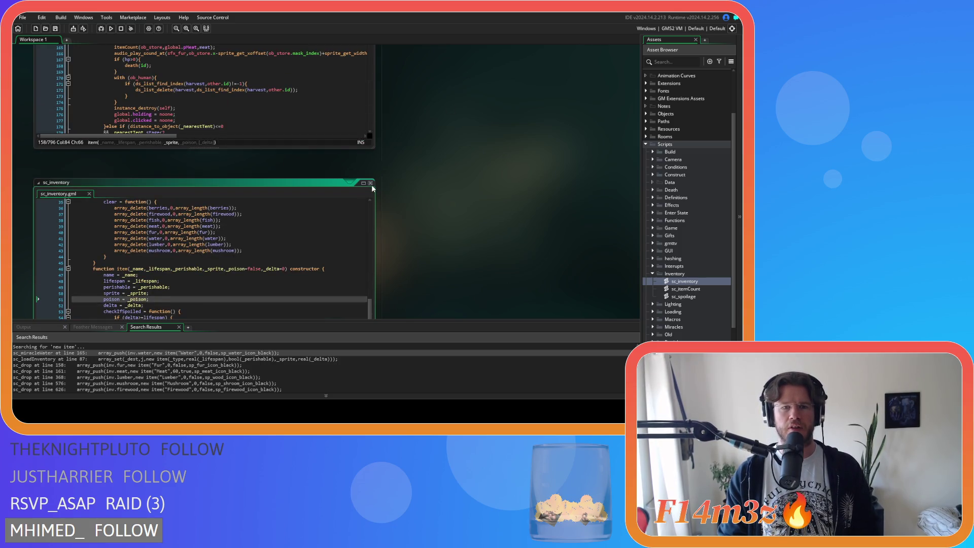
Close sc_inventory and review the lines around the Fur item in sc_drop.
{"action": "left_click", "coordinate": [371, 182]}
{"action": "left_click", "coordinate": [267, 156]}
{"action": "scroll", "coordinate": [267, 156], "scroll_direction": "up", "scroll_amount": 2}
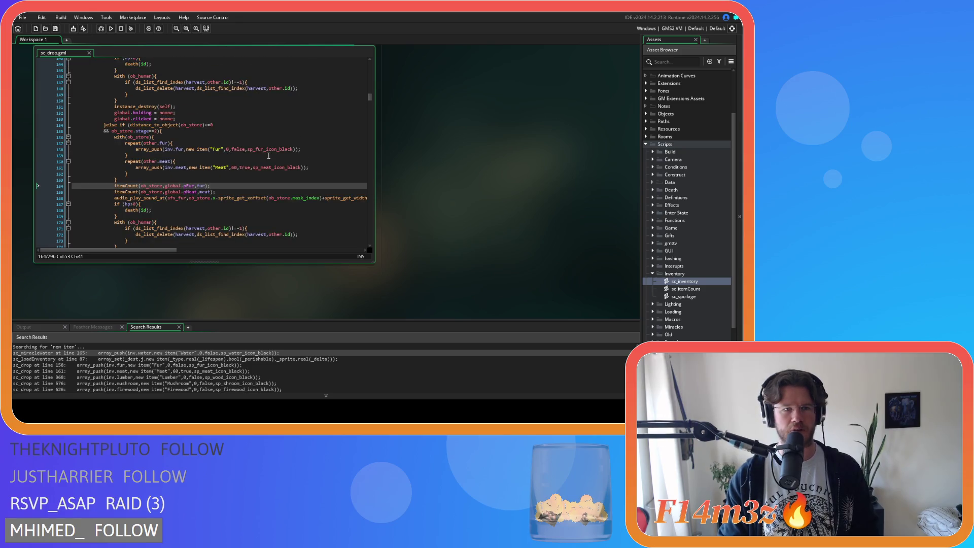
{"action": "left_click", "coordinate": [301, 143]}
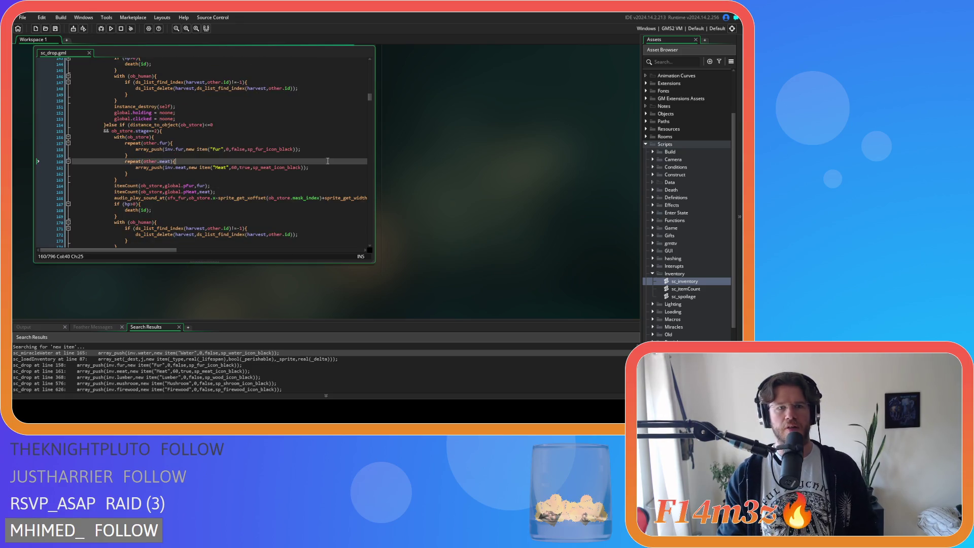
{"action": "left_click", "coordinate": [324, 173]}
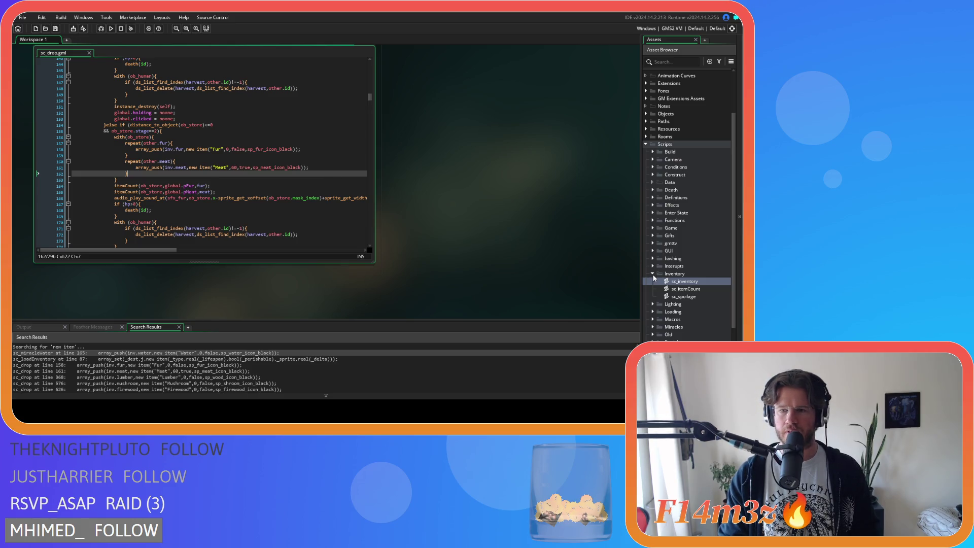
{"action": "left_click", "coordinate": [271, 142]}
Search sc_drop for state_forage, then close the script windows from the workspace Windows menu.
{"action": "key", "text": "ctrl+f"}
{"action": "type", "text": "s"}
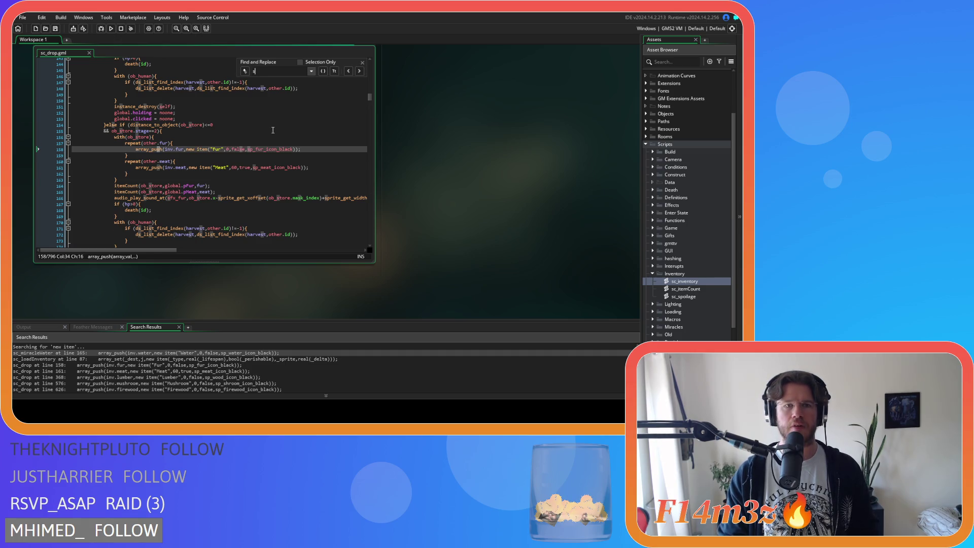
{"action": "type", "text": "tate_forage"}
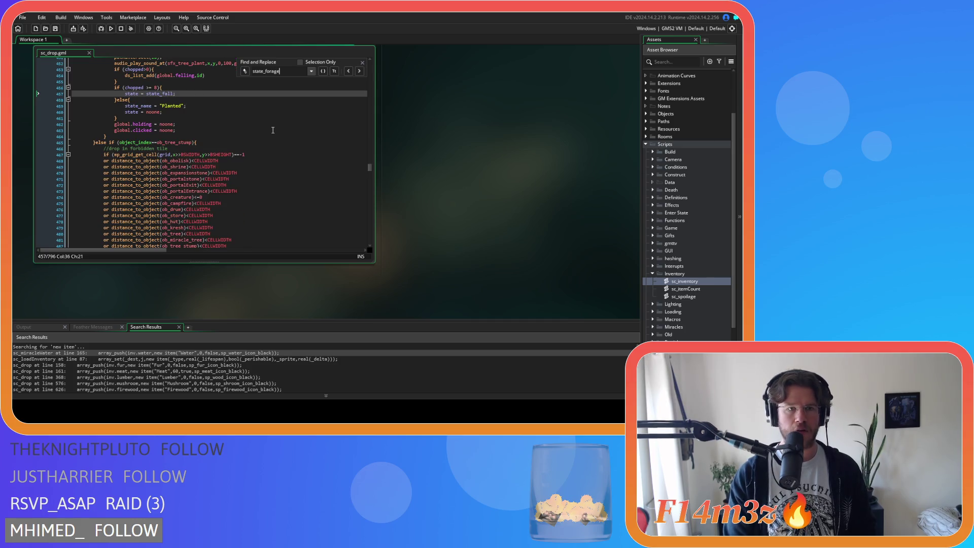
{"action": "left_click", "coordinate": [362, 62]}
{"action": "scroll", "coordinate": [376, 79], "scroll_direction": "up", "scroll_amount": 2}
{"action": "scroll", "coordinate": [438, 194], "scroll_direction": "up", "scroll_amount": 10}
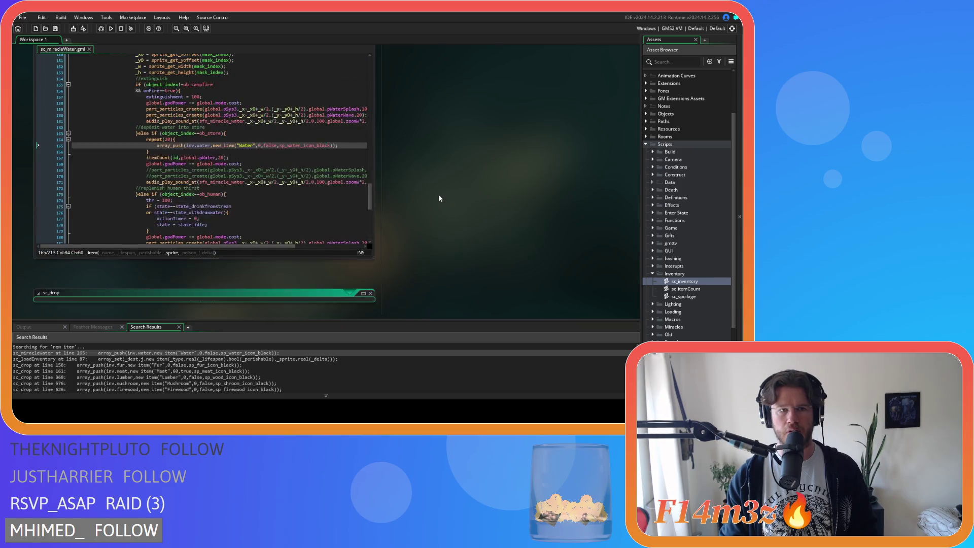
{"action": "right_click", "coordinate": [430, 133]}
{"action": "mouse_move", "coordinate": [440, 142]}
{"action": "left_click", "coordinate": [492, 168]}
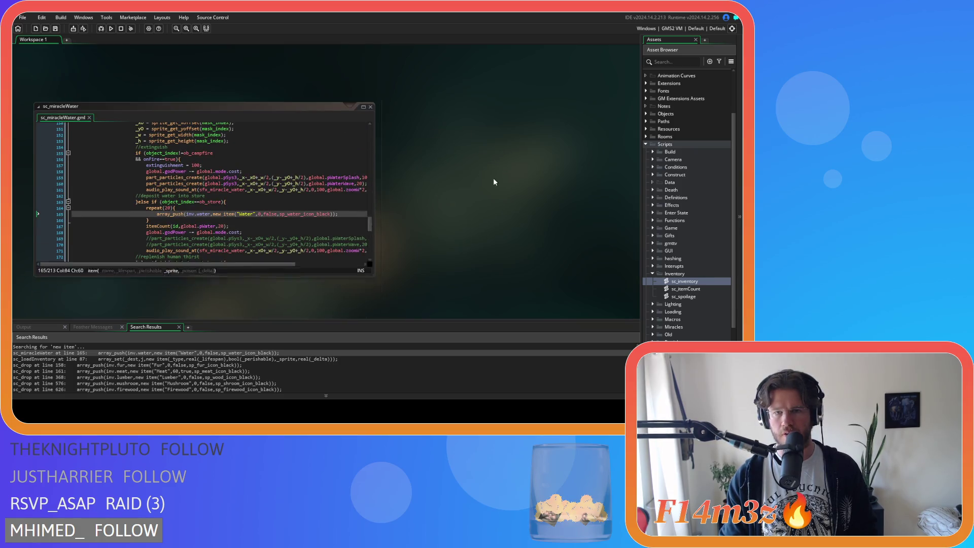
Close the last script window and open ob_human's Create code from the Objects folder.
{"action": "left_click", "coordinate": [652, 274]}
{"action": "left_click", "coordinate": [647, 145]}
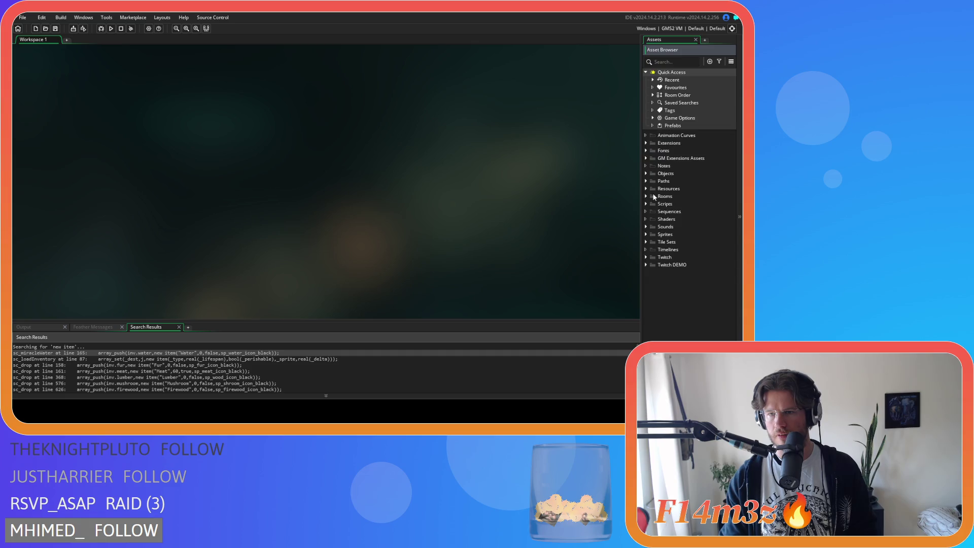
{"action": "left_click", "coordinate": [646, 173]}
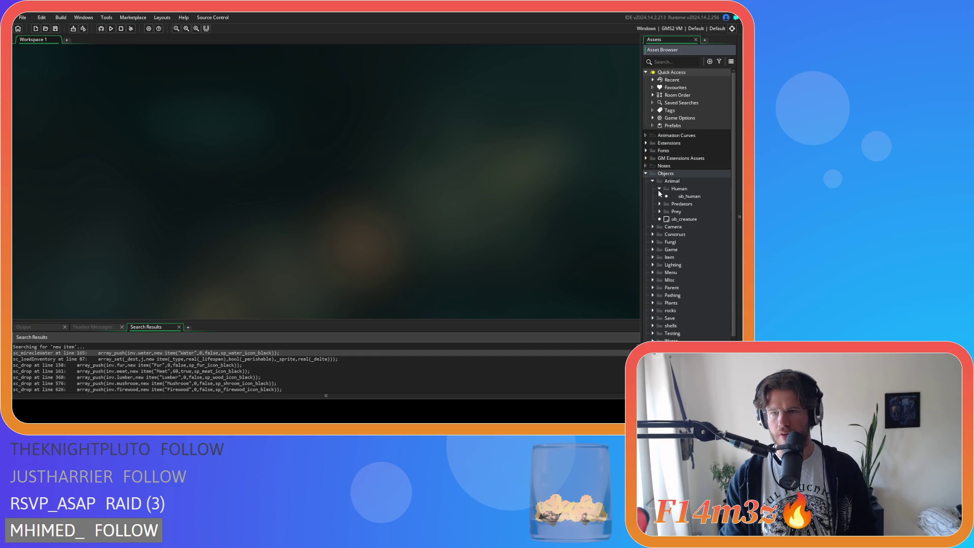
{"action": "left_click", "coordinate": [671, 198]}
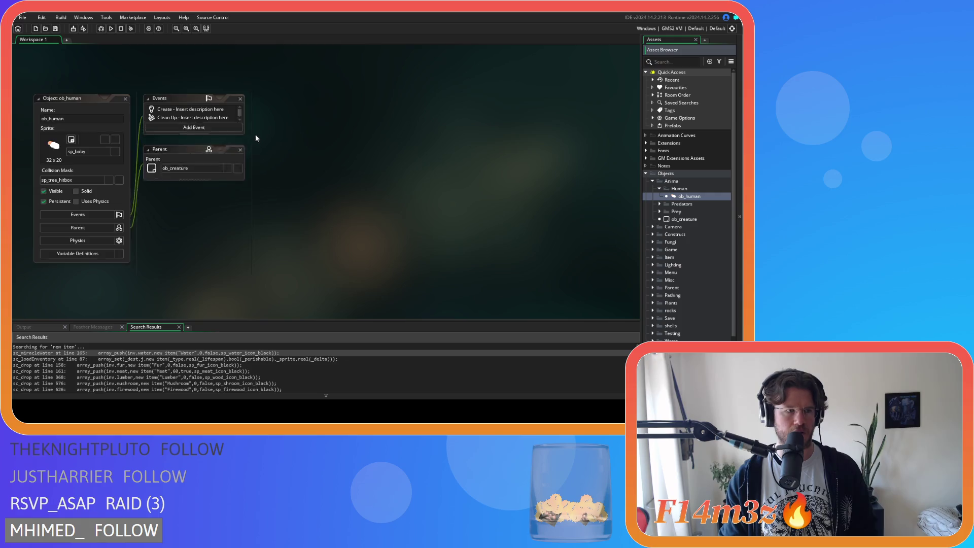
{"action": "left_click", "coordinate": [377, 176]}
Search the code for state_forage and go to the line adding picked berries.
{"action": "key", "text": "ctrl+f"}
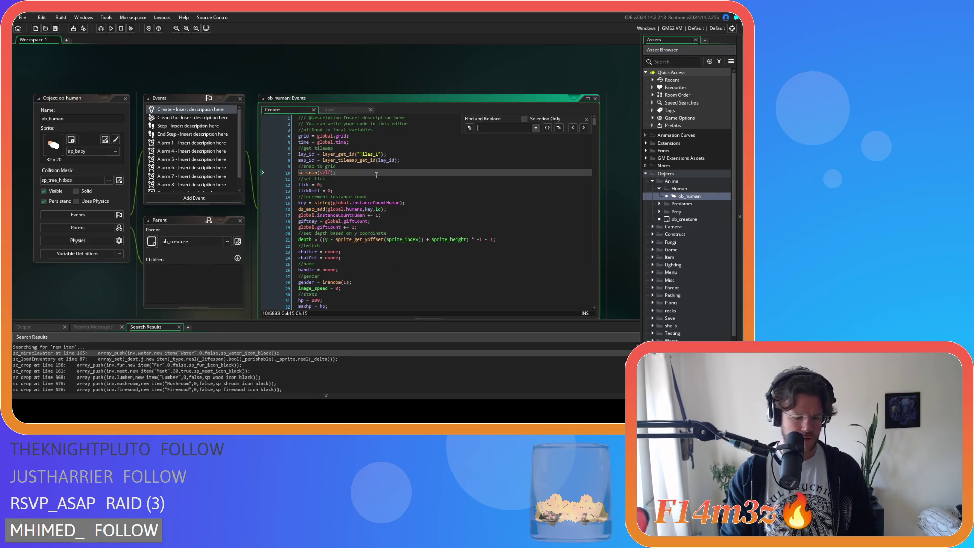
{"action": "type", "text": "state_"}
{"action": "type", "text": "be"}
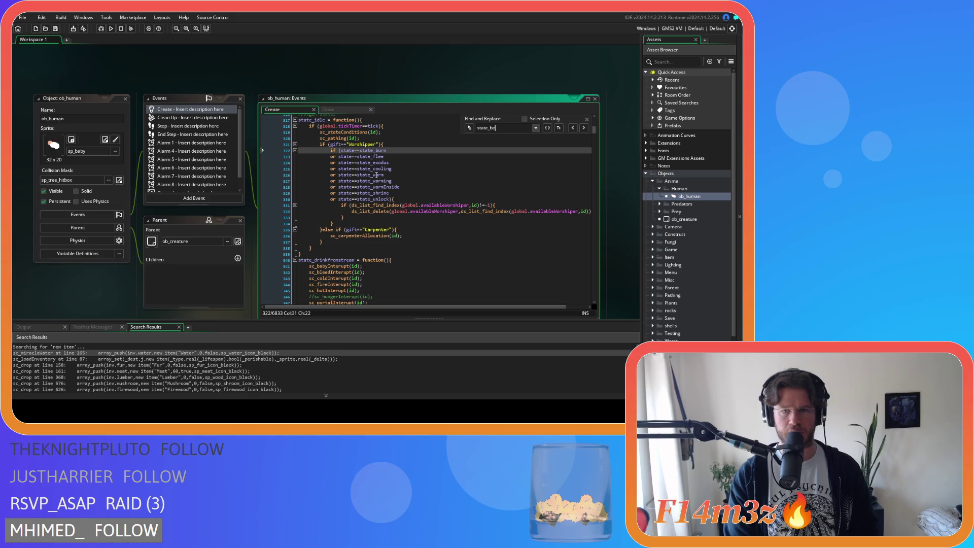
{"action": "key", "text": "BackSpace"}
{"action": "key", "text": "BackSpace"}
{"action": "type", "text": "forage"}
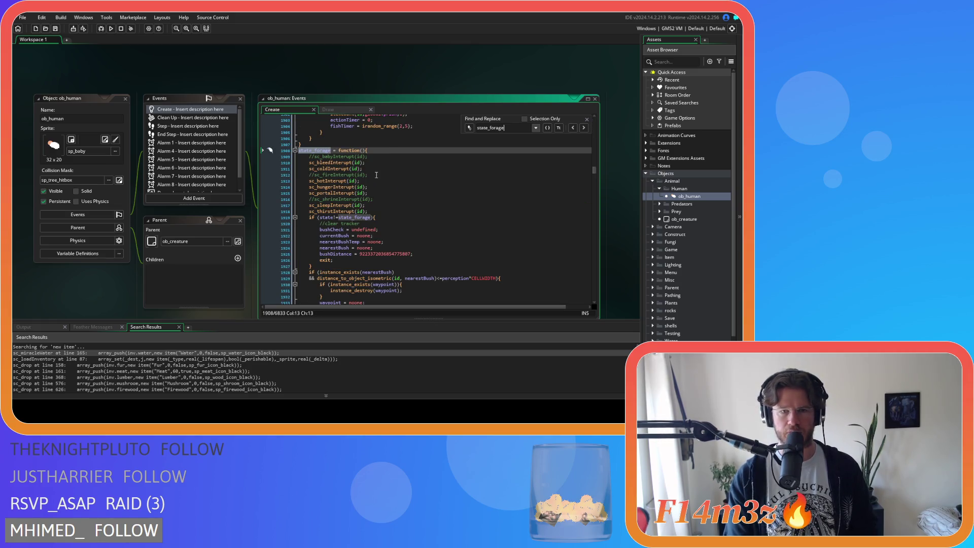
{"action": "scroll", "coordinate": [377, 176], "scroll_direction": "down", "scroll_amount": 7}
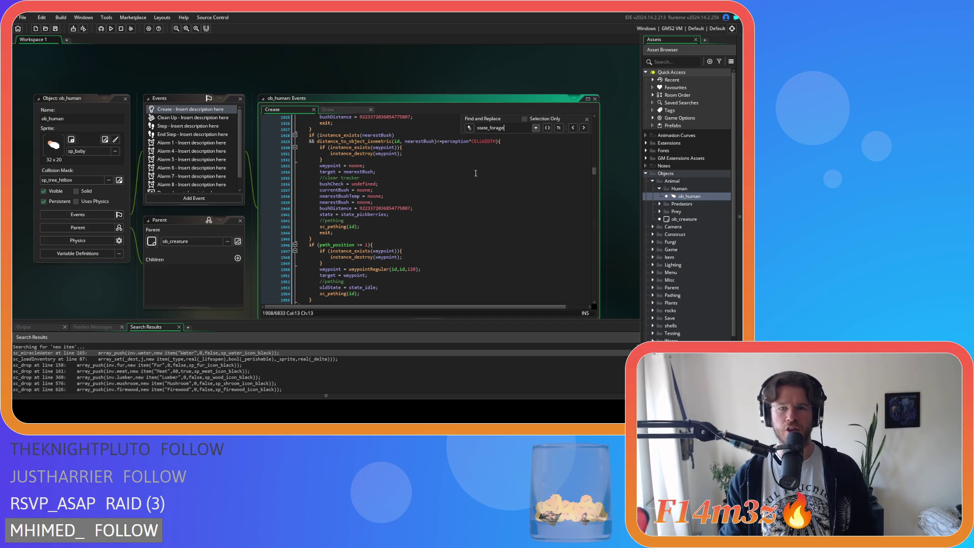
{"action": "scroll", "coordinate": [476, 173], "scroll_direction": "down", "scroll_amount": 5}
{"action": "scroll", "coordinate": [476, 174], "scroll_direction": "down", "scroll_amount": 12}
{"action": "left_click", "coordinate": [587, 119]}
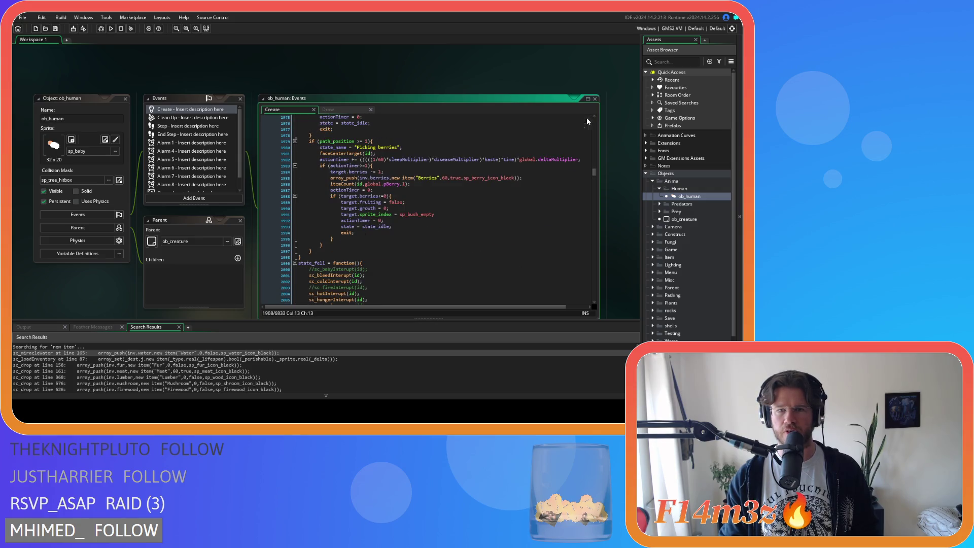
Append a true poison argument to the Berries new item call and save.
{"action": "left_click", "coordinate": [457, 159]}
{"action": "left_click", "coordinate": [436, 178]}
{"action": "left_click_drag", "start_coordinate": [336, 177], "coordinate": [449, 176]}
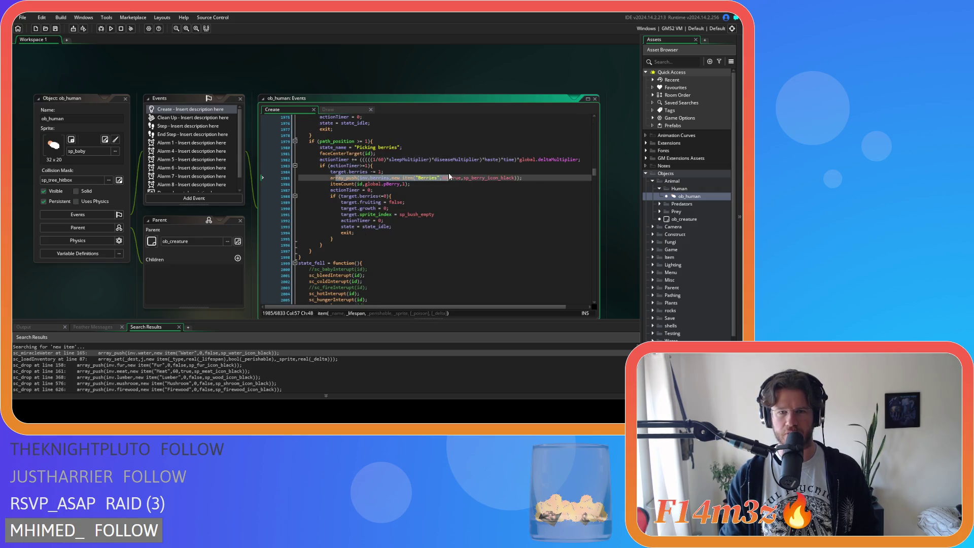
{"action": "left_click", "coordinate": [515, 178]}
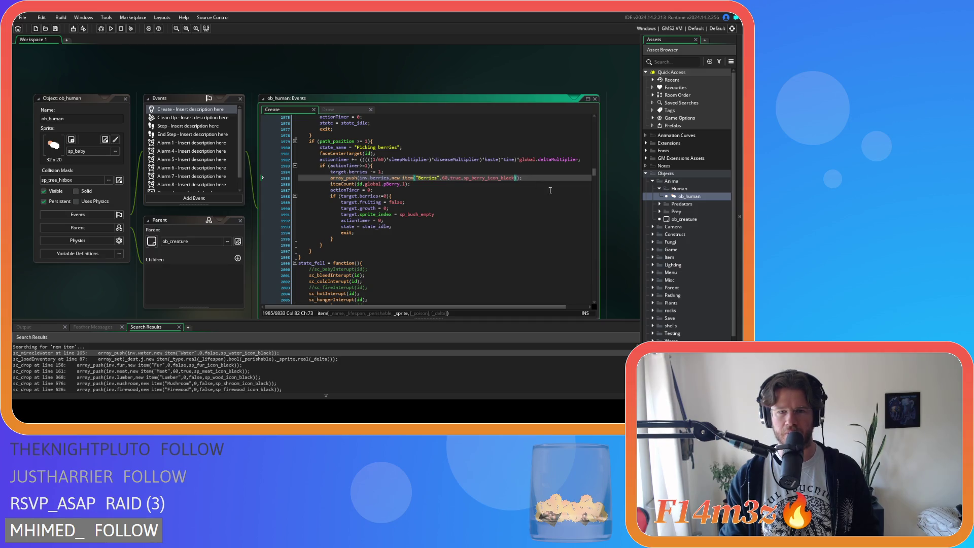
{"action": "type", "text": ",true"}
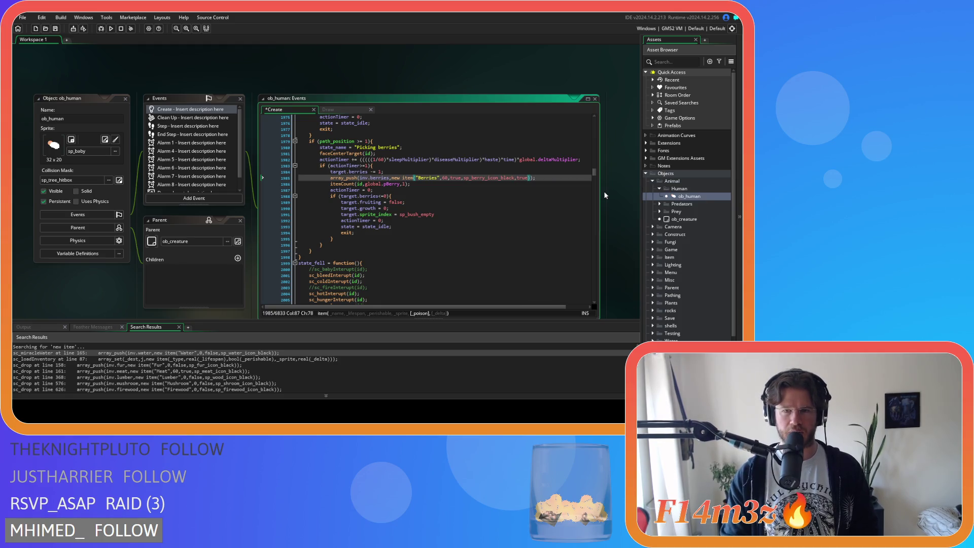
{"action": "key", "text": "ctrl+s"}
{"action": "left_click", "coordinate": [558, 179]}
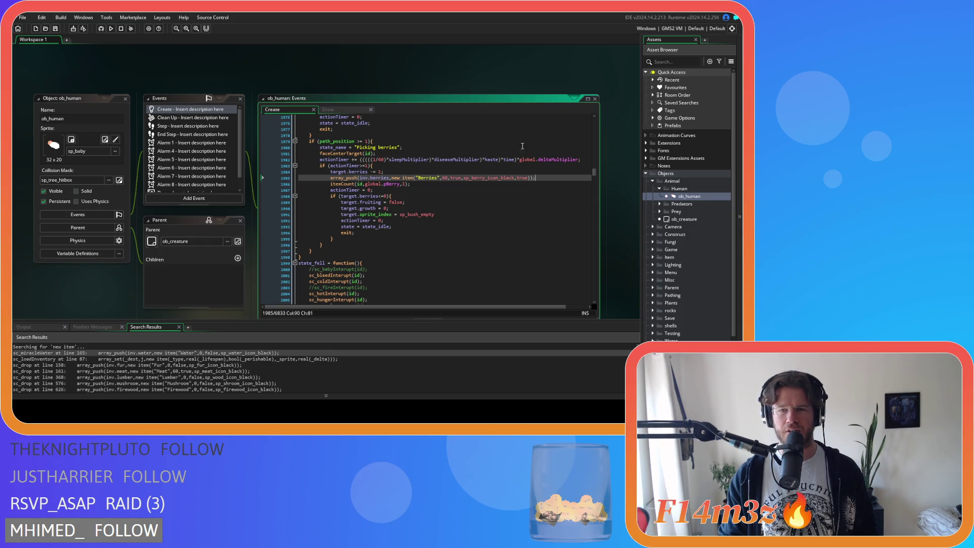
Find state_eat and insert a blank line above the berries array_delete.
{"action": "left_click", "coordinate": [476, 184]}
{"action": "key", "text": "ctrl+f"}
{"action": "type", "text": "state"}
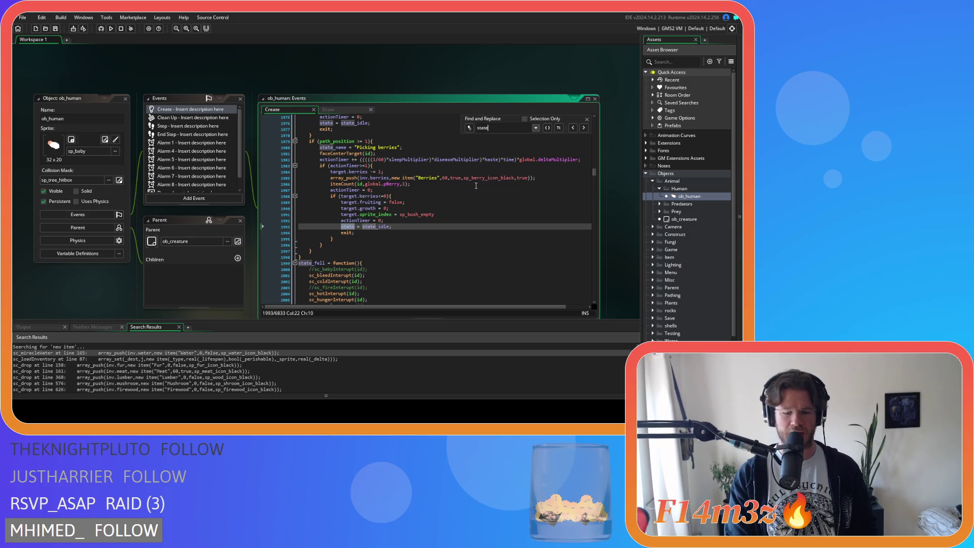
{"action": "type", "text": "_eat"}
{"action": "scroll", "coordinate": [436, 192], "scroll_direction": "up", "scroll_amount": 2}
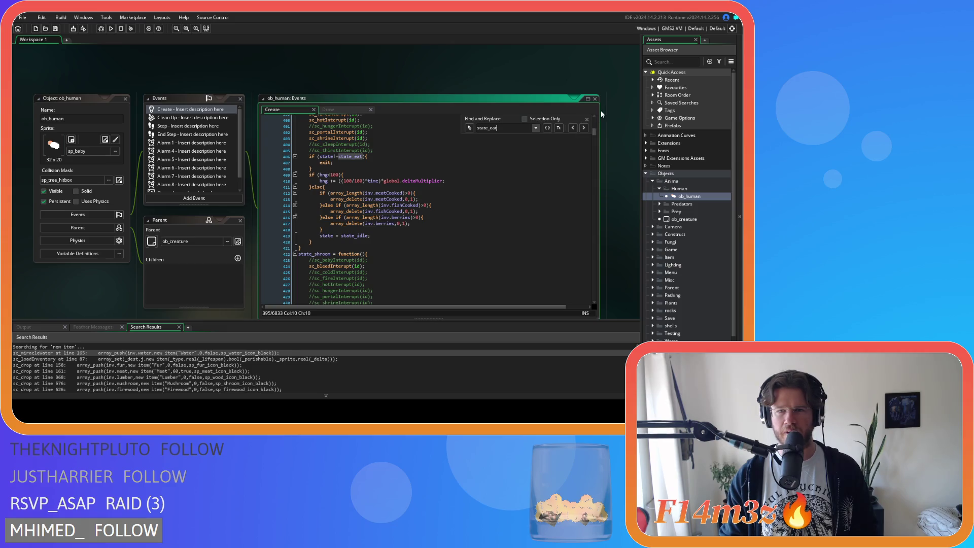
{"action": "left_click", "coordinate": [587, 119]}
{"action": "left_click", "coordinate": [427, 223]}
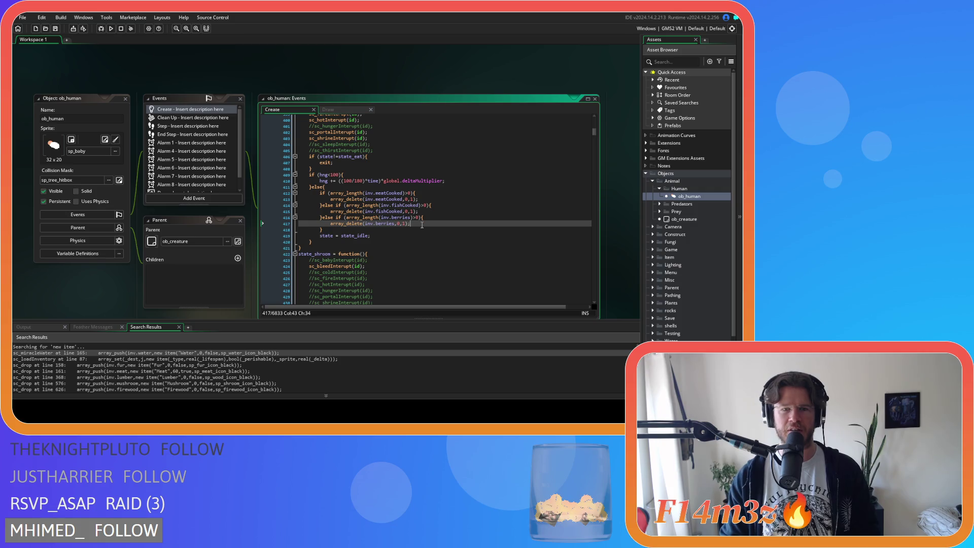
{"action": "key", "text": "Home"}
{"action": "key", "text": "Return"}
{"action": "key", "text": "Up"}
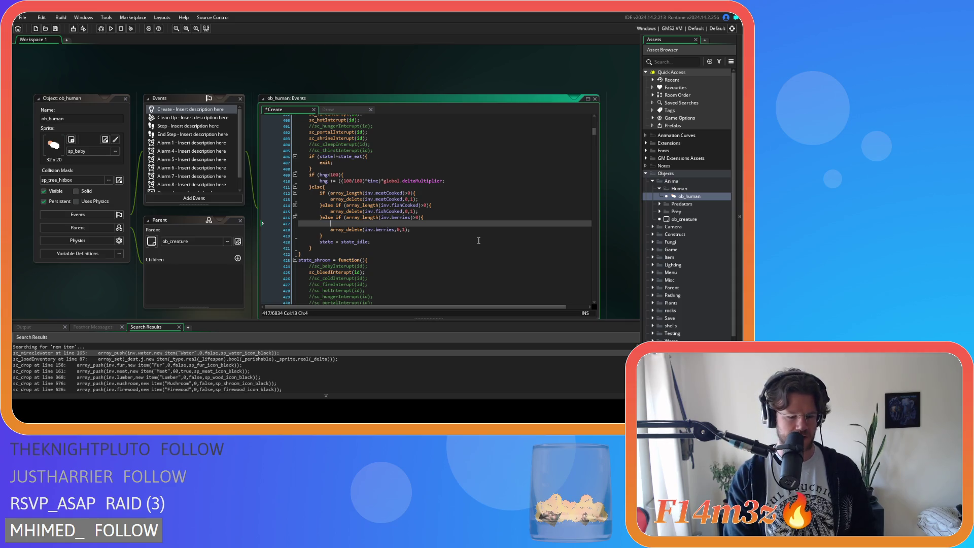
Write the condition 'if (array_get(inv.berries,0).poison==true)' on the new line.
{"action": "type", "text": "if"}
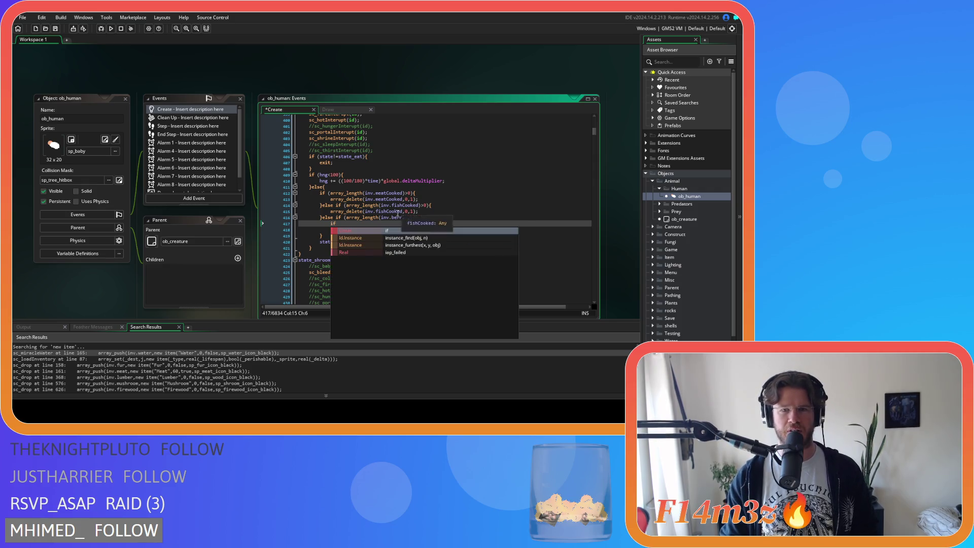
{"action": "key", "text": "Escape"}
{"action": "left_click", "coordinate": [359, 231]}
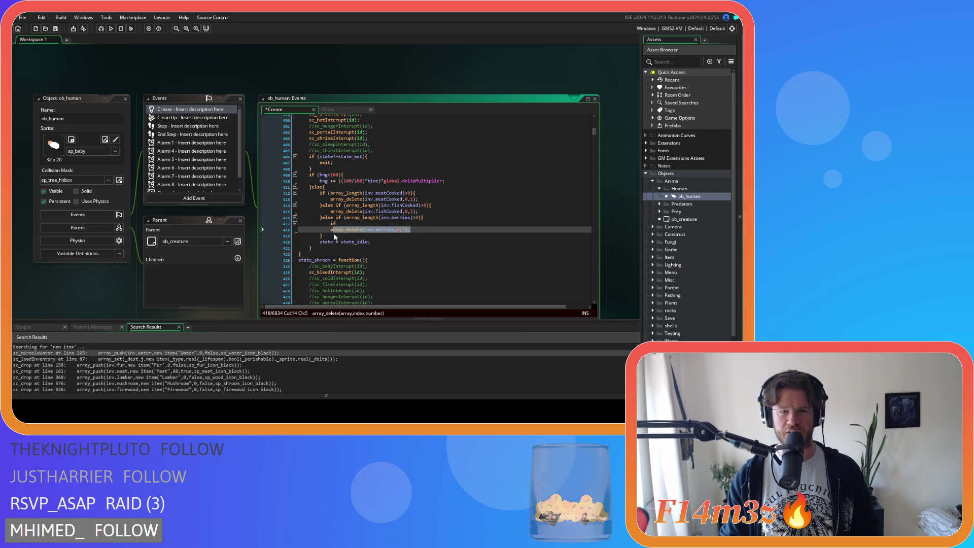
{"action": "left_click", "coordinate": [361, 224]}
{"action": "type", "text": "(array_g"}
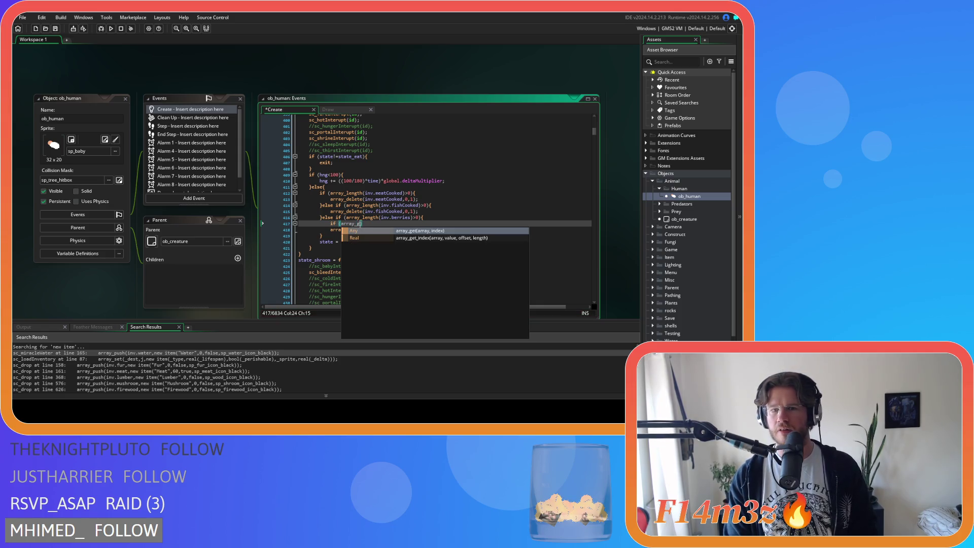
{"action": "key", "text": "Return"}
{"action": "type", "text": "inv.berries,"}
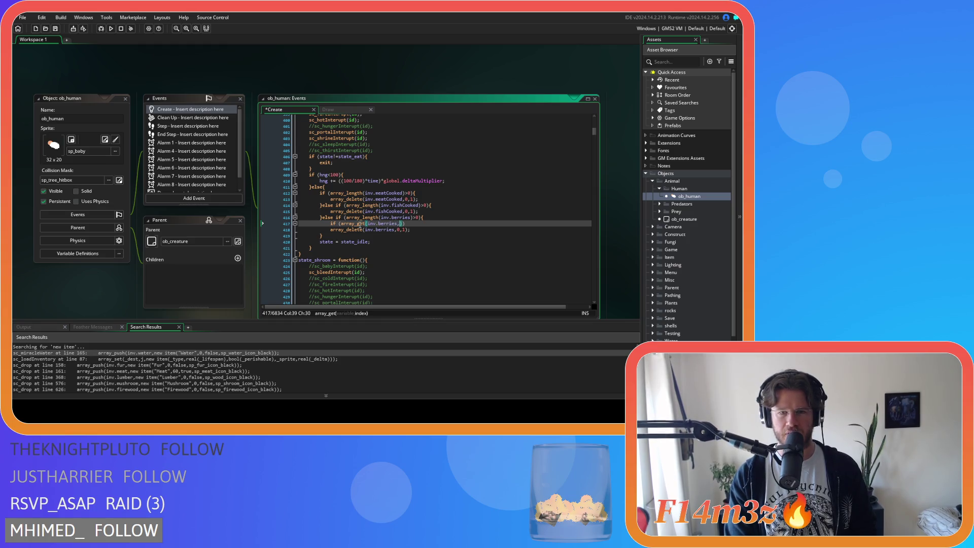
{"action": "type", "text": "0)"}
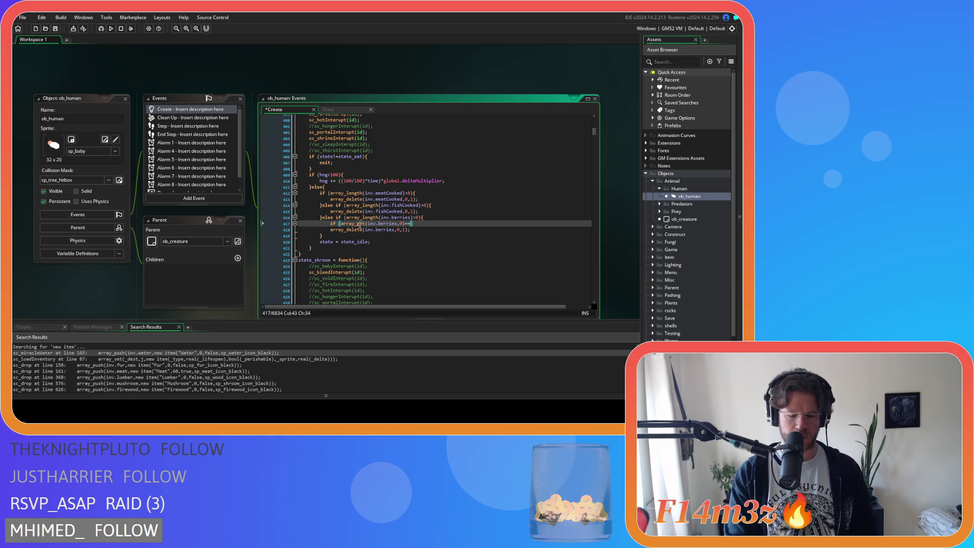
{"action": "type", "text": ".poiso"}
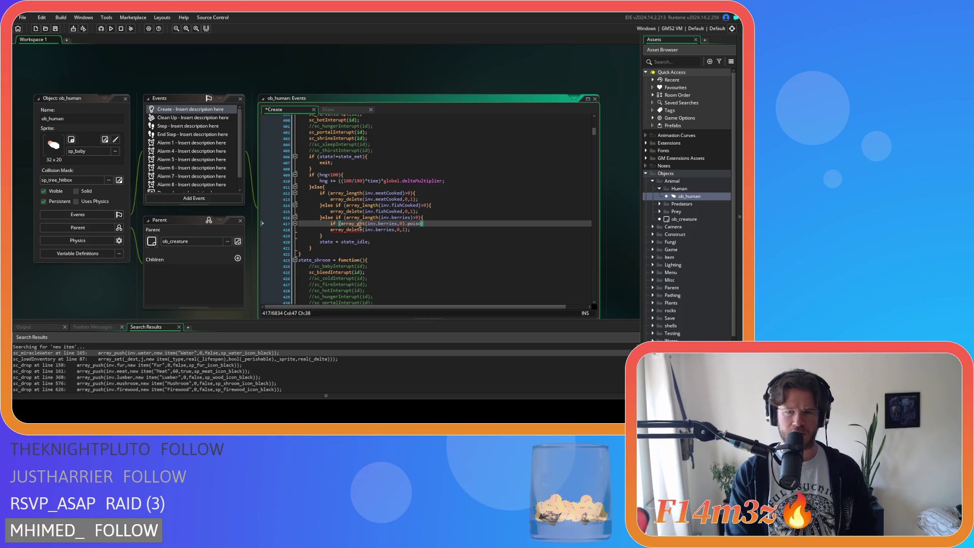
{"action": "type", "text": "n=="}
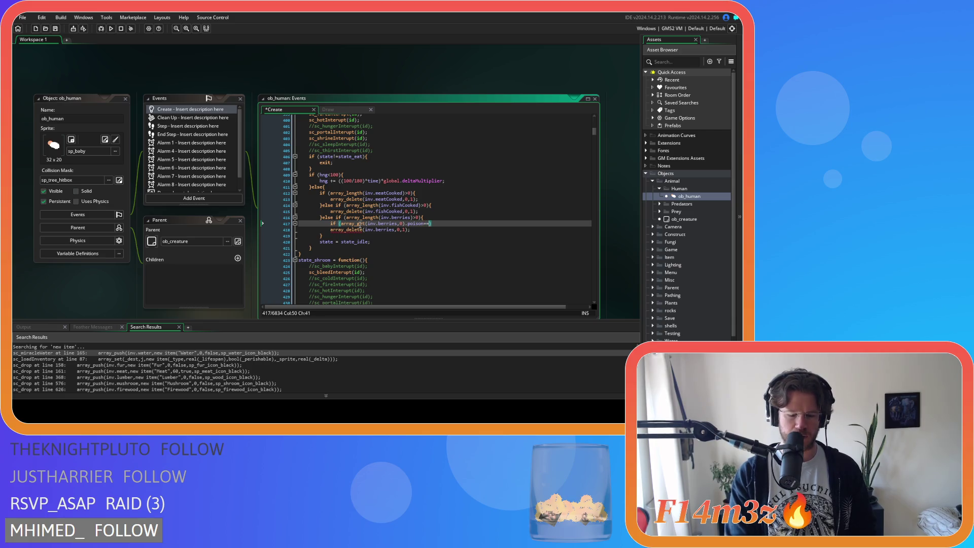
{"action": "type", "text": "true){"}
Add 'poisoned = true' inside the poison-check block and save with Ctrl+S.
{"action": "key", "text": "Return"}
{"action": "type", "text": "pois"}
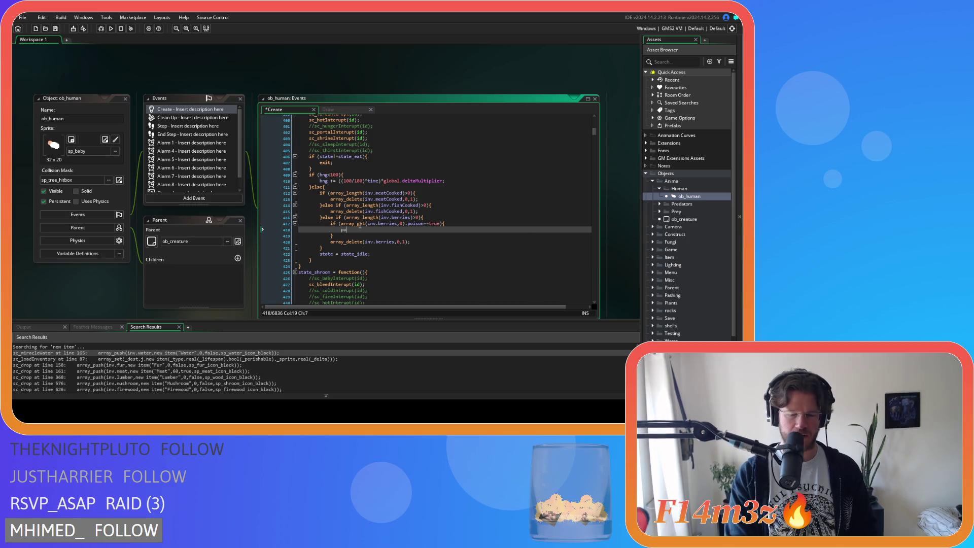
{"action": "key", "text": "Return"}
{"action": "type", "text": "ed"}
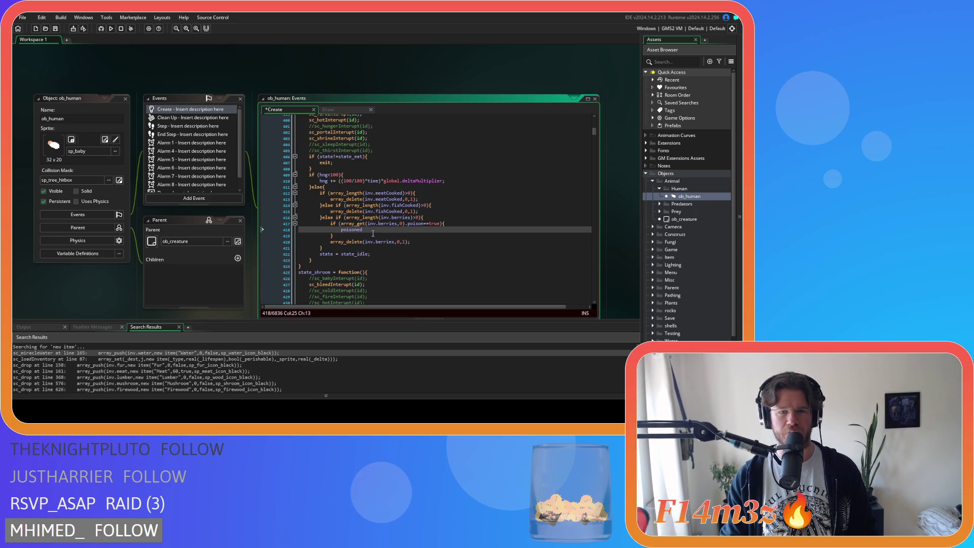
{"action": "type", "text": " = true;"}
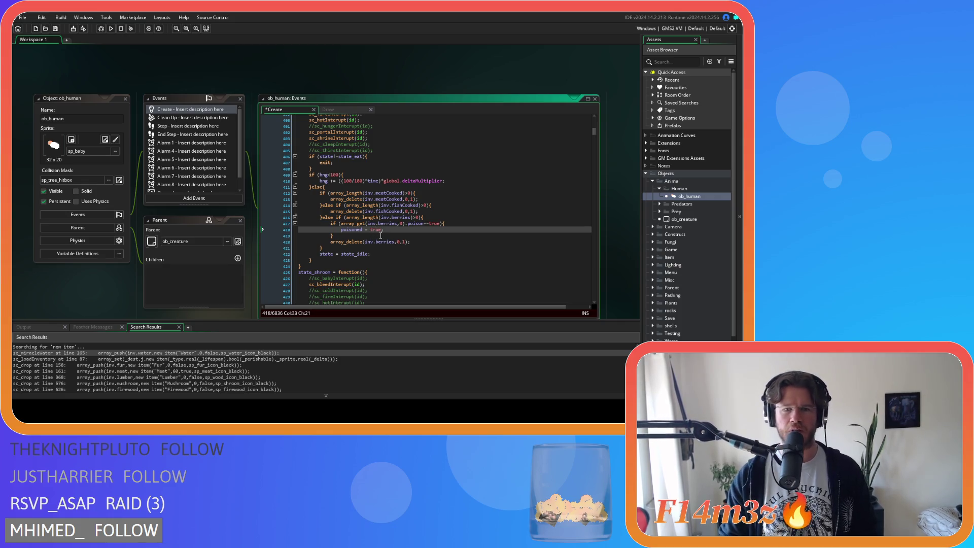
{"action": "left_click", "coordinate": [380, 236]}
{"action": "key", "text": "ctrl+s"}
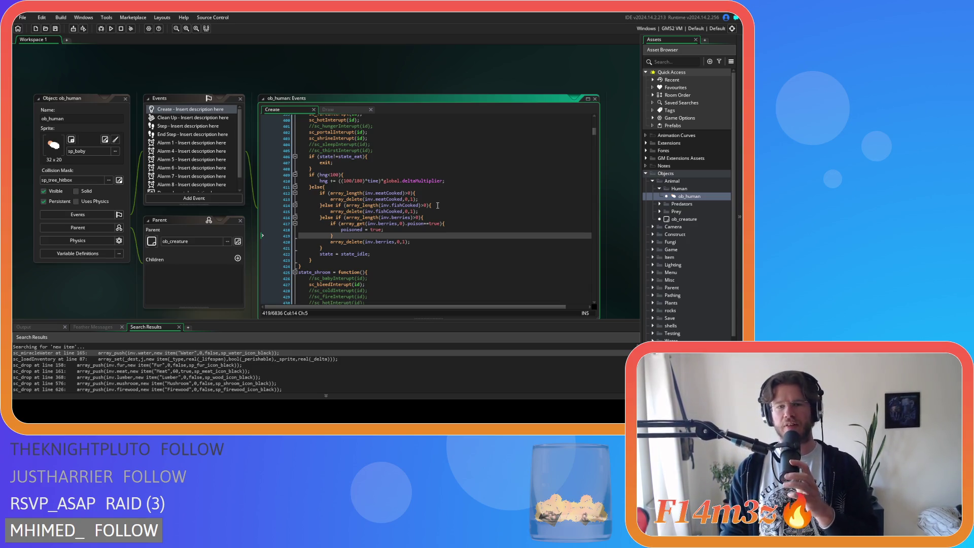
{"action": "left_click", "coordinate": [424, 230]}
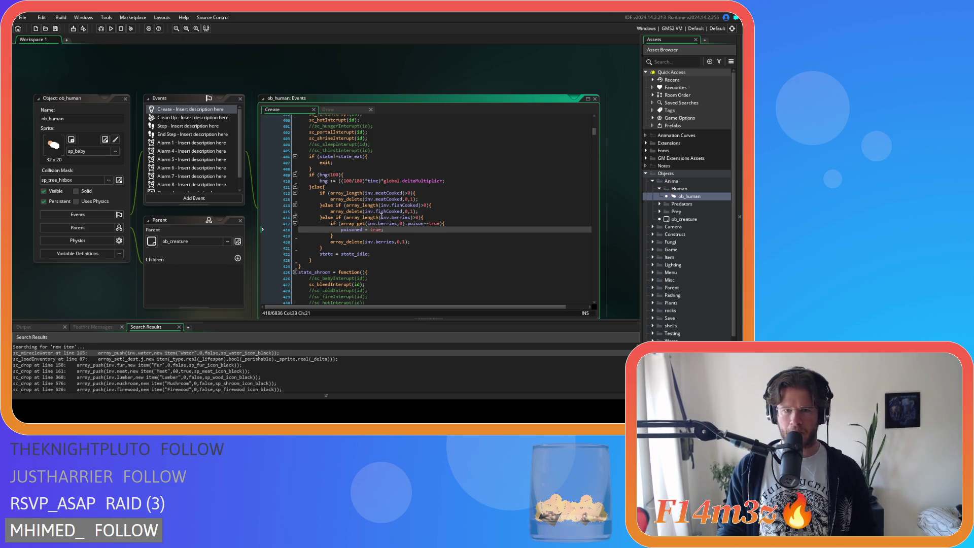
{"action": "key", "text": "ctrl+f"}
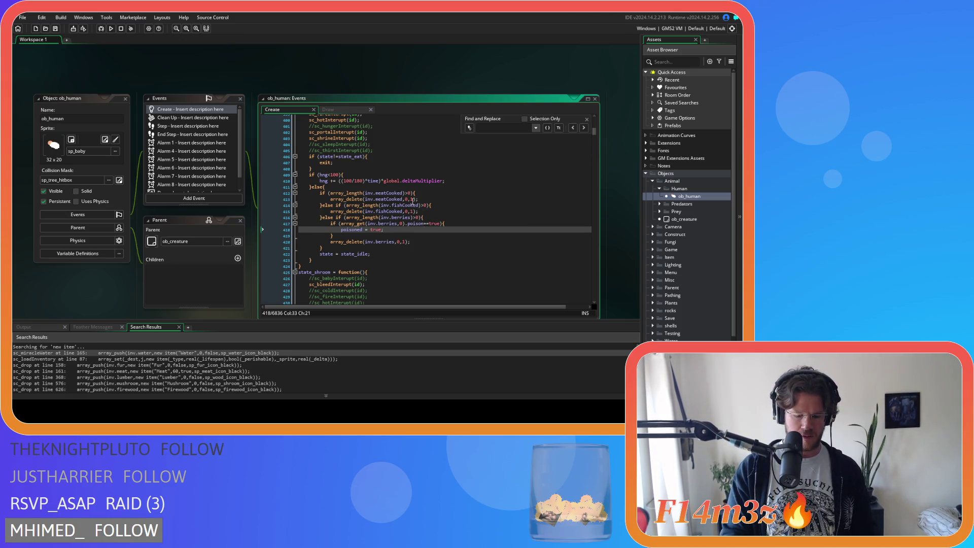
Search the code for poison, undoing an accidental poisonTimer edit on line 97.
{"action": "type", "text": "popison"}
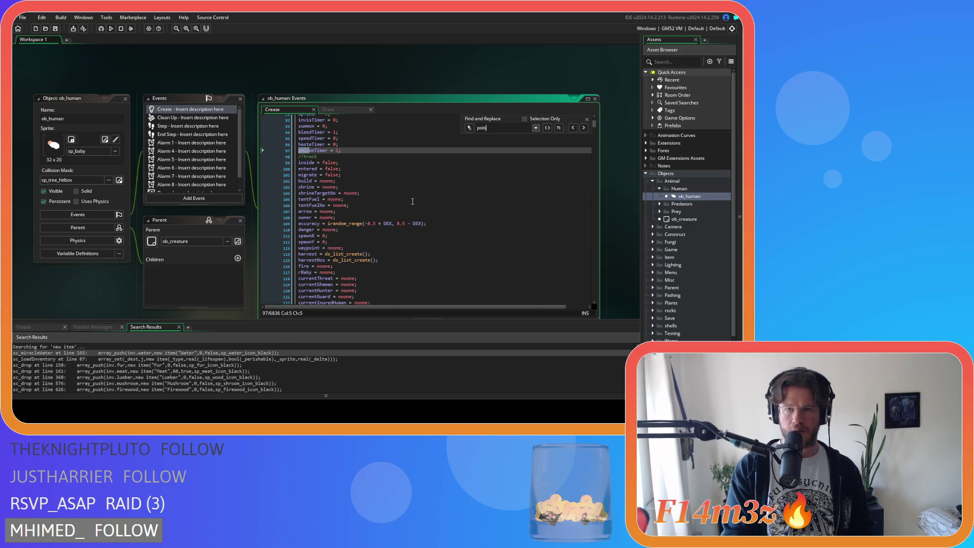
{"action": "left_click", "coordinate": [315, 151]}
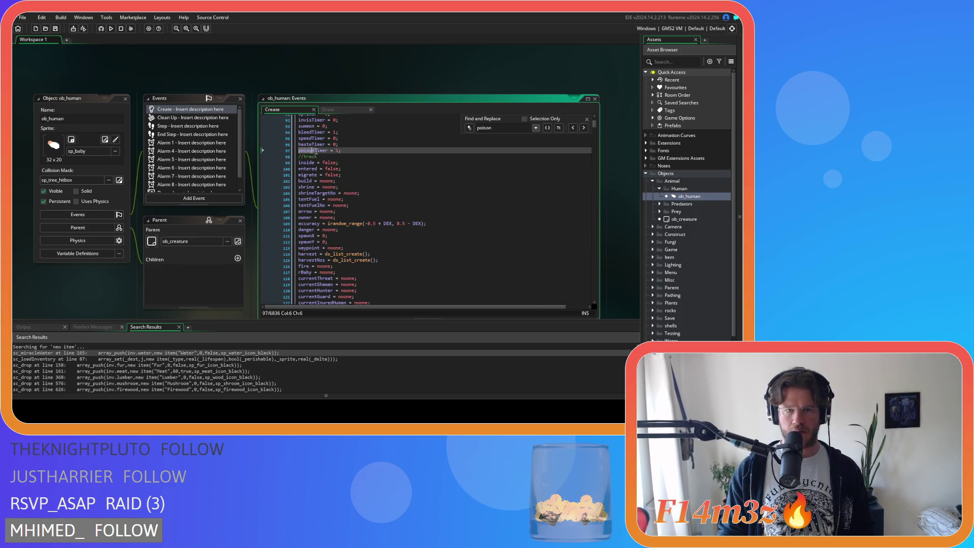
{"action": "type", "text": "ed"}
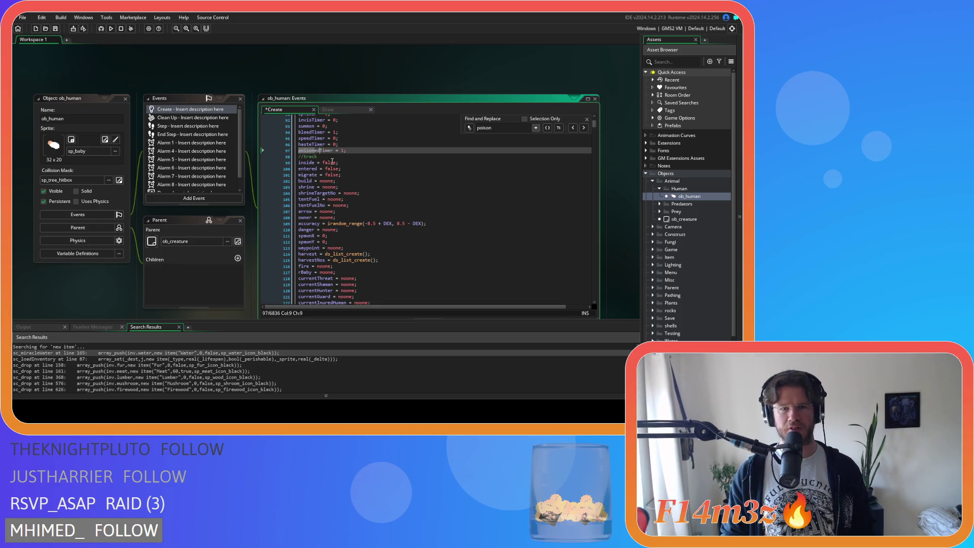
{"action": "key", "text": "ctrl+z"}
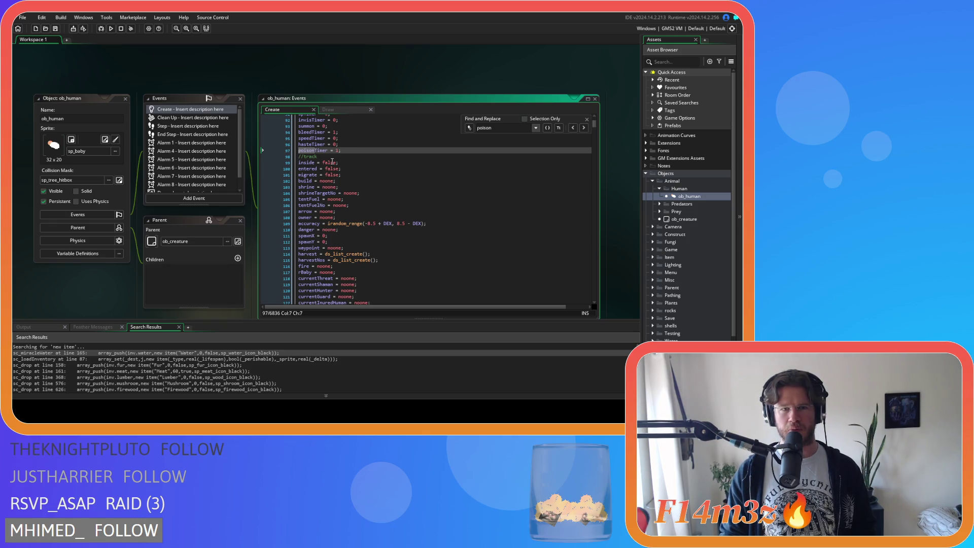
Change 'poisoned = true' near line 418 to 'poison = true' and save.
{"action": "left_click", "coordinate": [586, 129]}
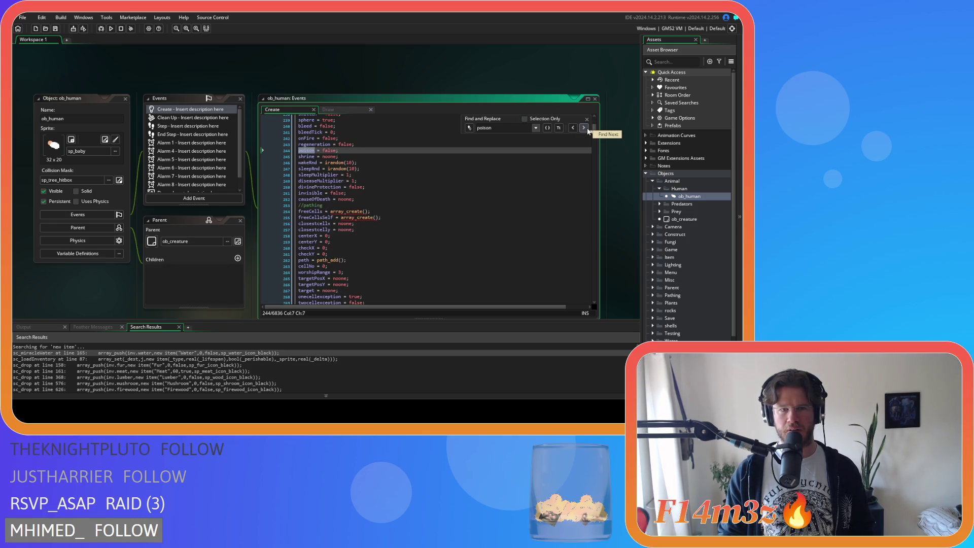
{"action": "left_click", "coordinate": [584, 129]}
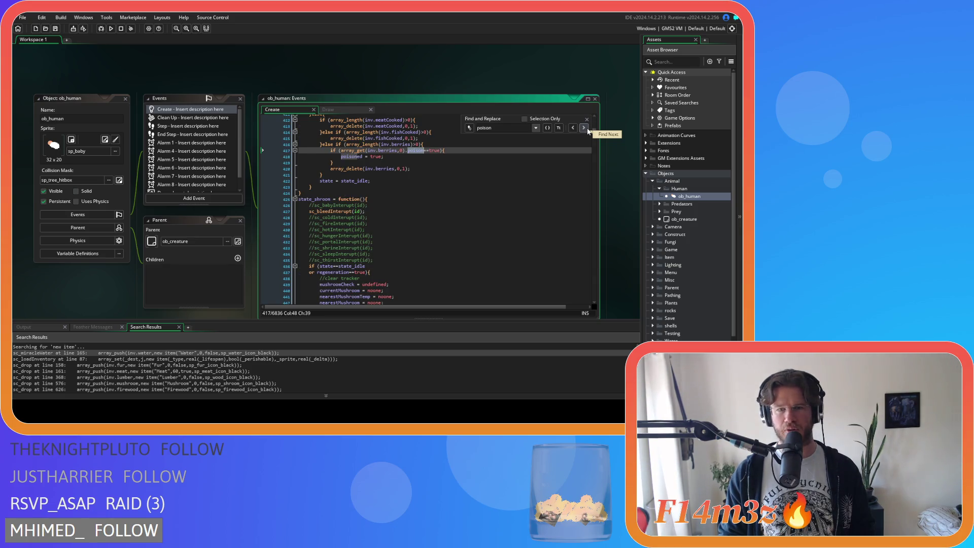
{"action": "left_click", "coordinate": [587, 120]}
{"action": "left_click", "coordinate": [357, 156]}
{"action": "key", "text": "BackSpace"}
{"action": "key", "text": "BackSpace"}
{"action": "left_click", "coordinate": [416, 155]}
{"action": "key", "text": "ctrl+s"}
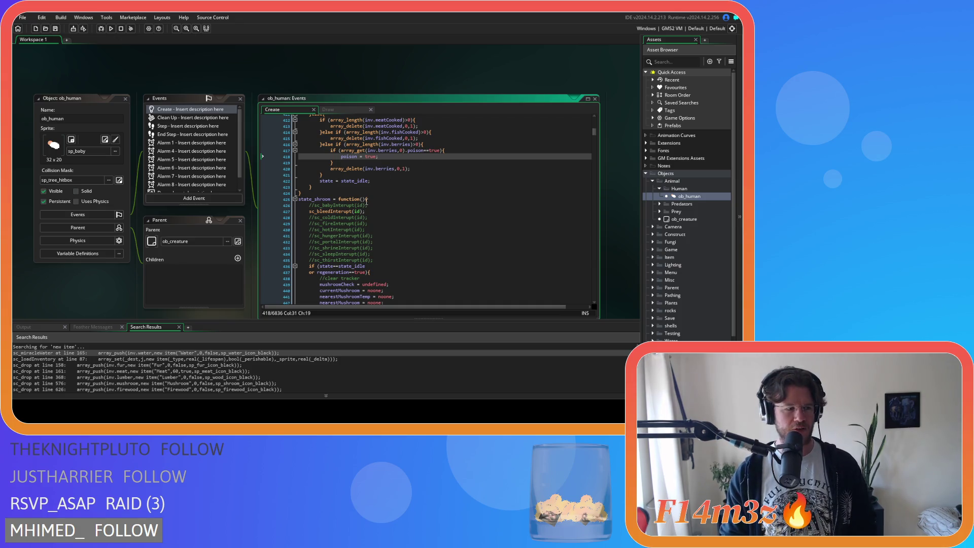
{"action": "left_click", "coordinate": [372, 181]}
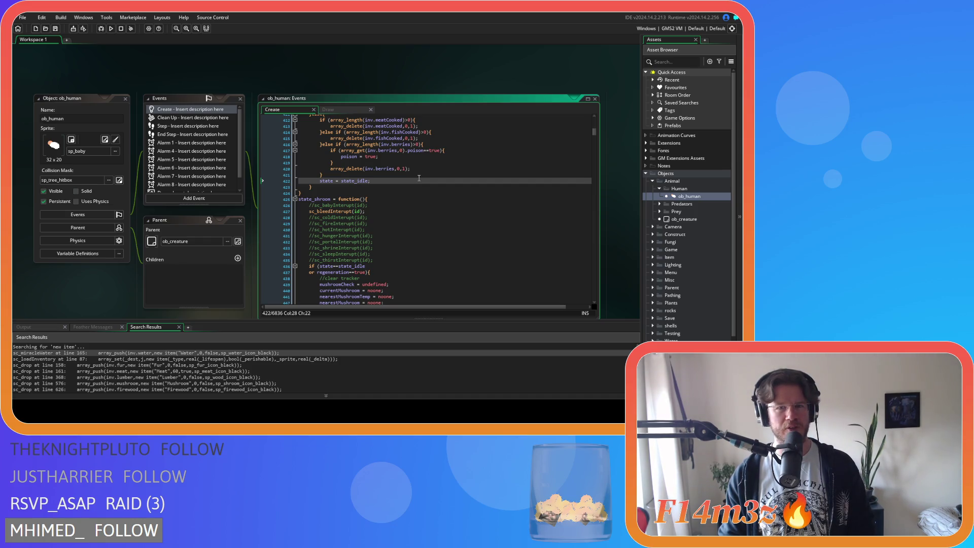
{"action": "key", "text": "ctrl+f"}
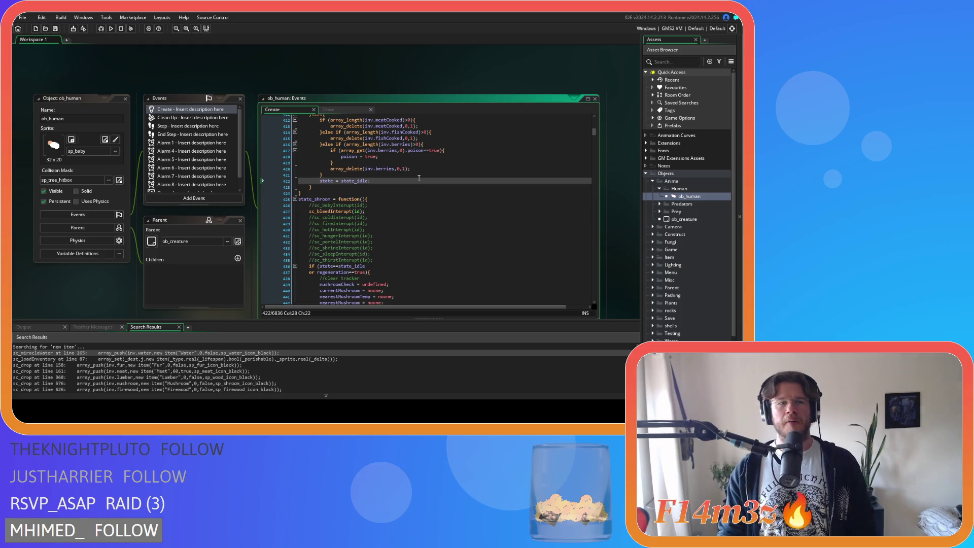
In state_heal, add 'poison = false;' after 'diseaseMultiplier = 1;' and save.
{"action": "type", "text": "state_heal"}
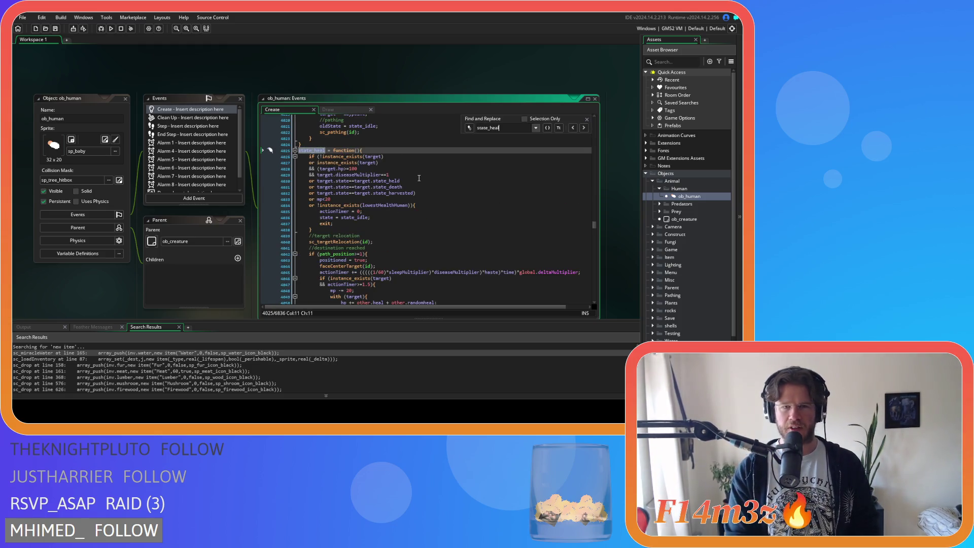
{"action": "scroll", "coordinate": [437, 184], "scroll_direction": "down", "scroll_amount": 6}
{"action": "left_click", "coordinate": [372, 172]}
{"action": "left_click_drag", "start_coordinate": [342, 171], "coordinate": [390, 171]}
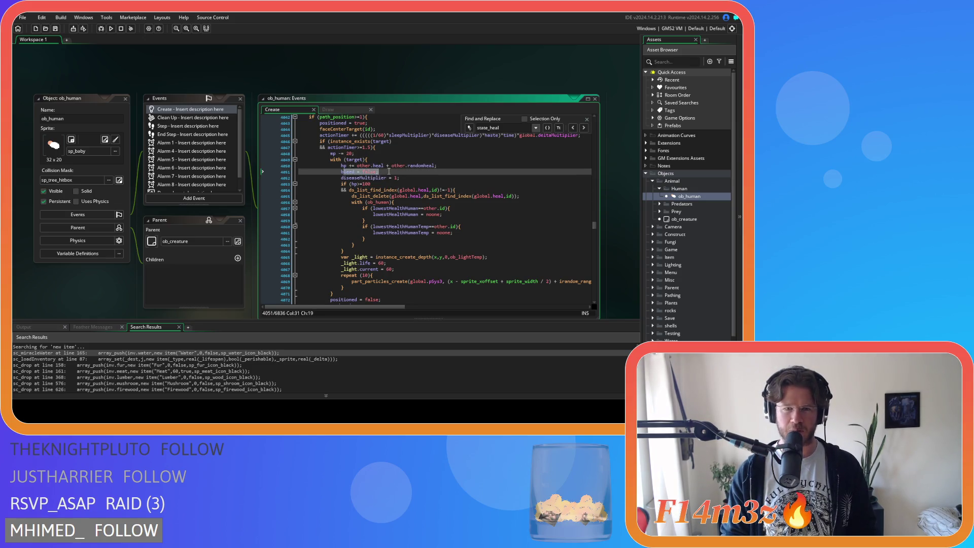
{"action": "left_click", "coordinate": [424, 178]}
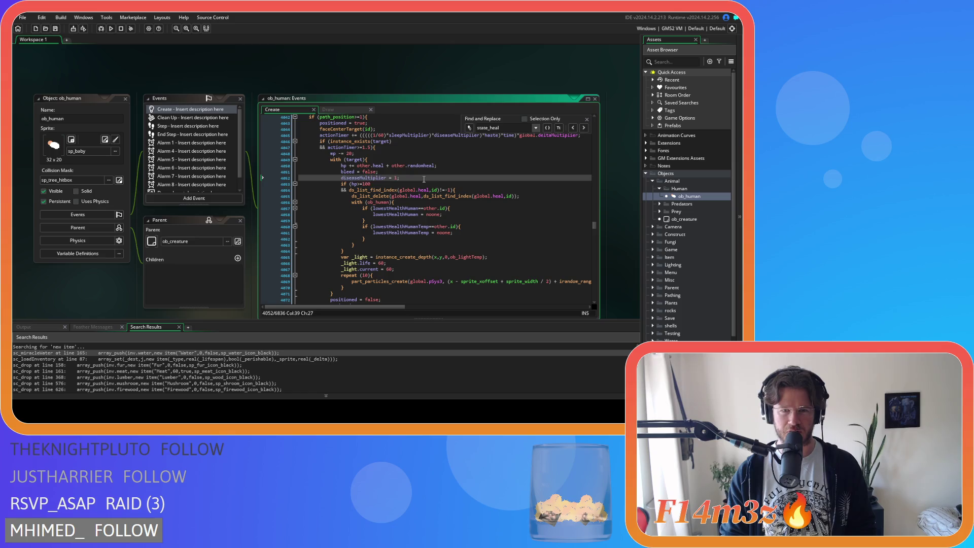
{"action": "key", "text": "Return"}
{"action": "type", "text": "oison = false;"}
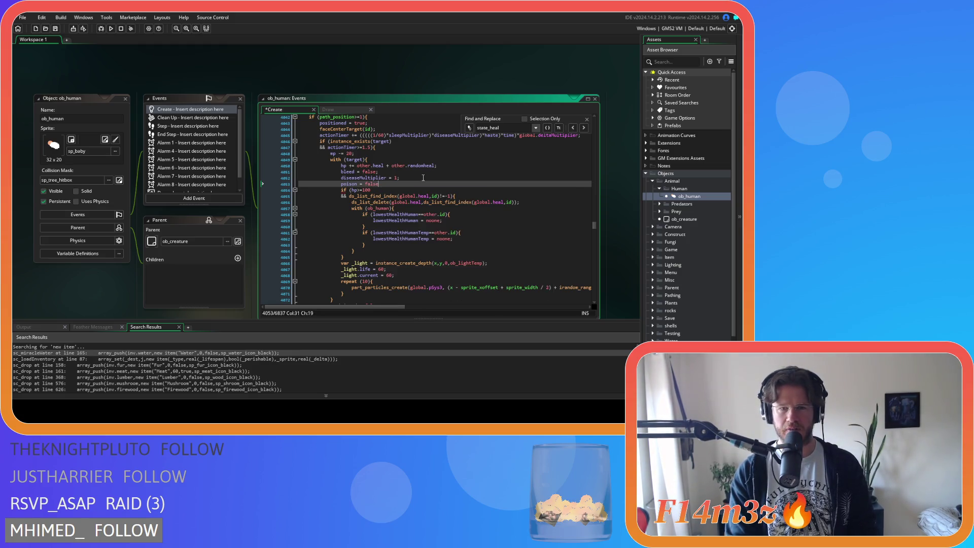
{"action": "key", "text": "ctrl+s"}
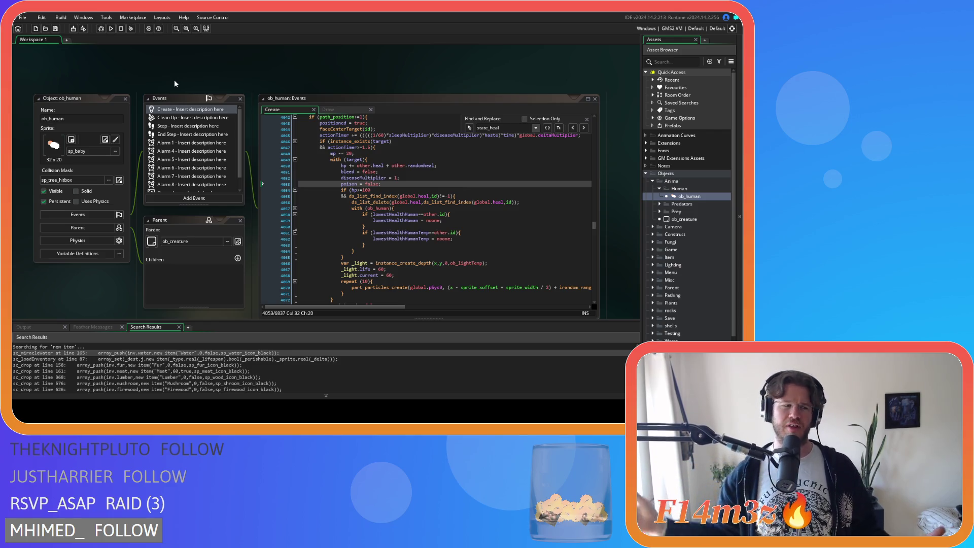
{"action": "left_click", "coordinate": [528, 172]}
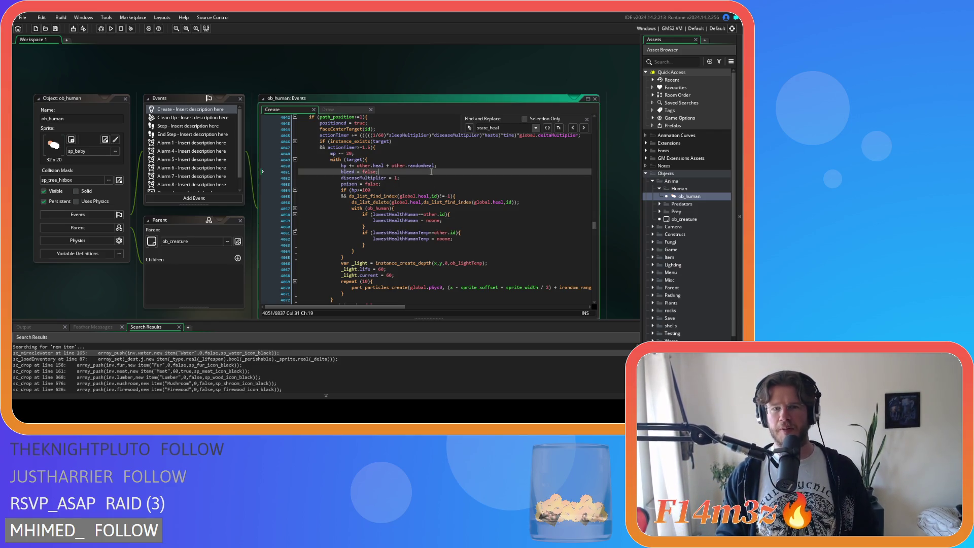
Close the Find bar and run the game with F5 to compile and launch it.
{"action": "left_click", "coordinate": [587, 121]}
{"action": "left_click", "coordinate": [492, 165]}
{"action": "key", "text": "F5"}
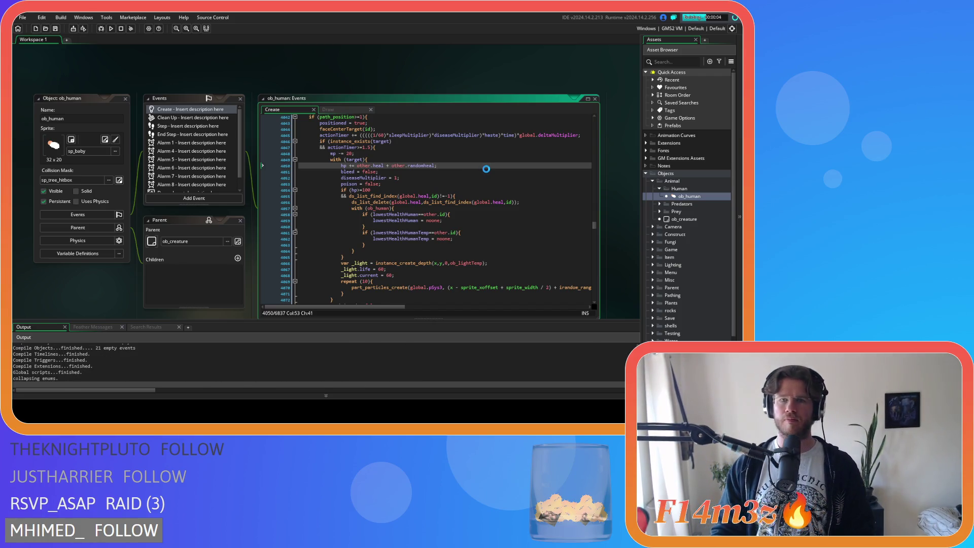
{"action": "mouse_move", "coordinate": [429, 202]}
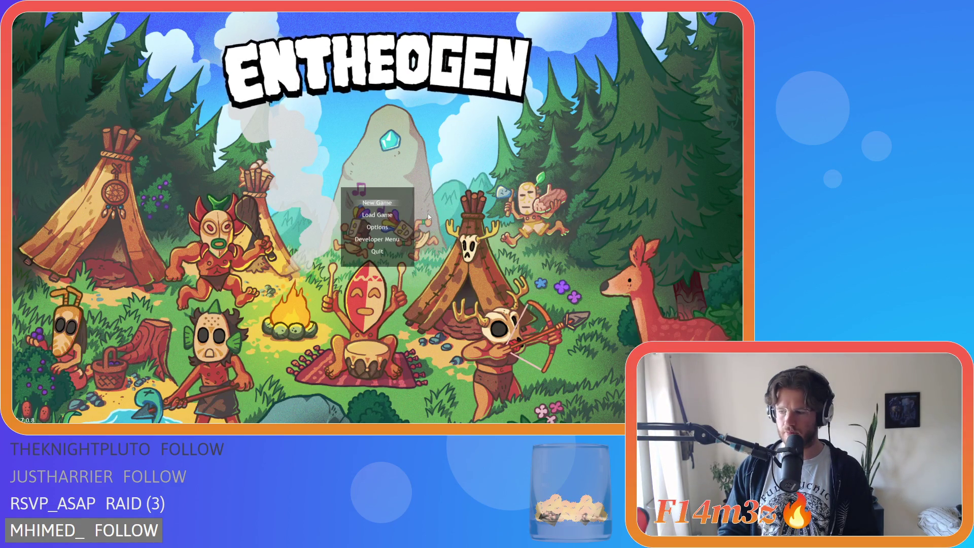
Start a New Game on Normal difficulty, confirming the Beginner Island start.
{"action": "key", "text": "Return"}
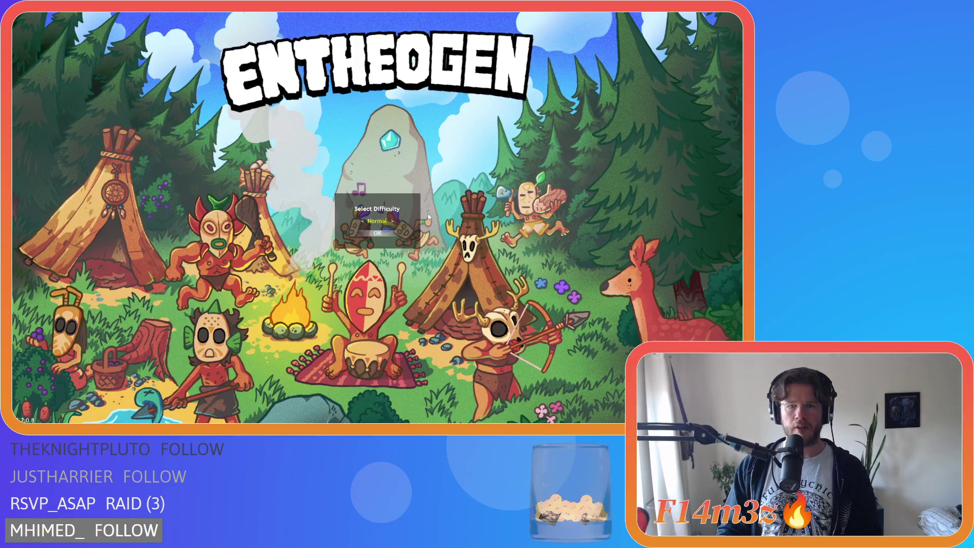
{"action": "key", "text": "Return"}
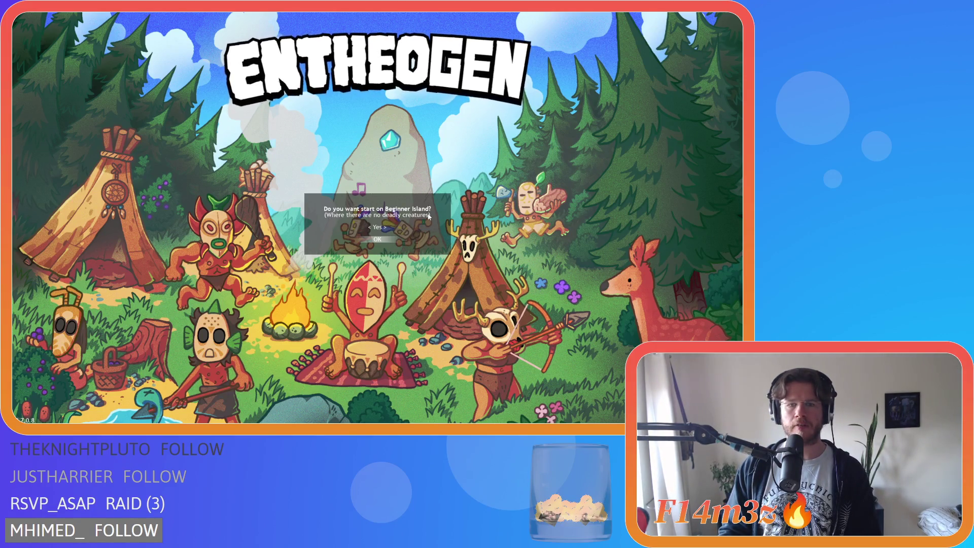
{"action": "key", "text": "Return"}
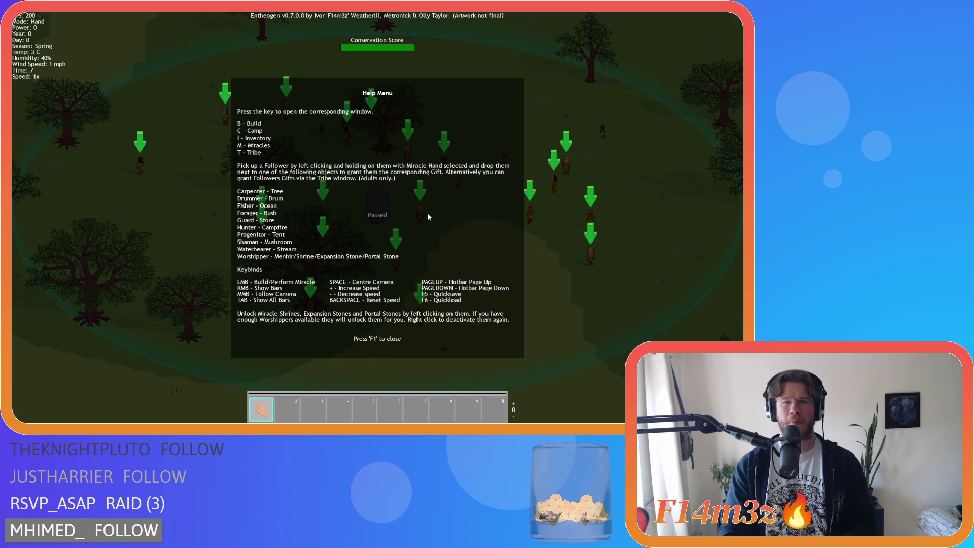
Close the Help Menu with F1 to resume play while panning over the tribe.
{"action": "key", "text": "Up"}
{"action": "key", "text": "F1"}
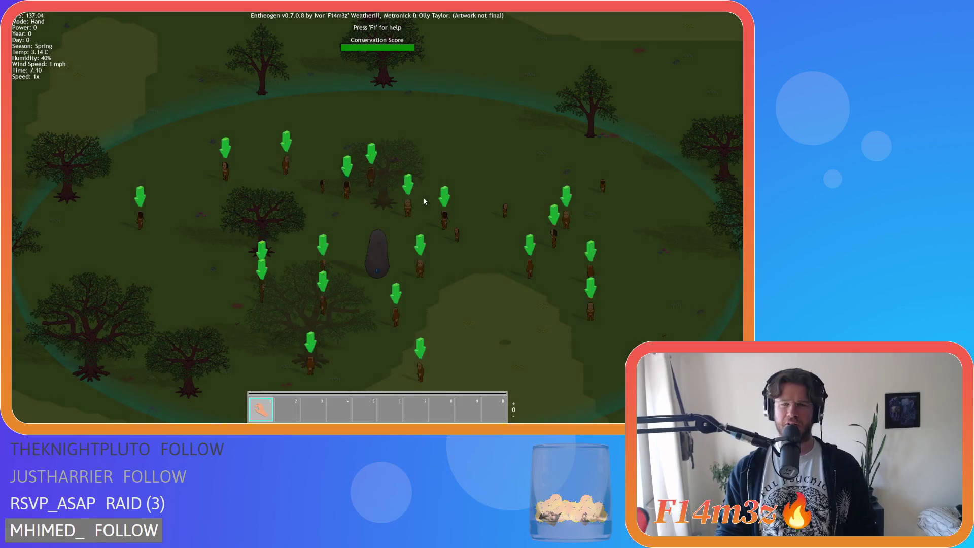
{"action": "key", "text": "Left"}
{"action": "key", "text": "Right"}
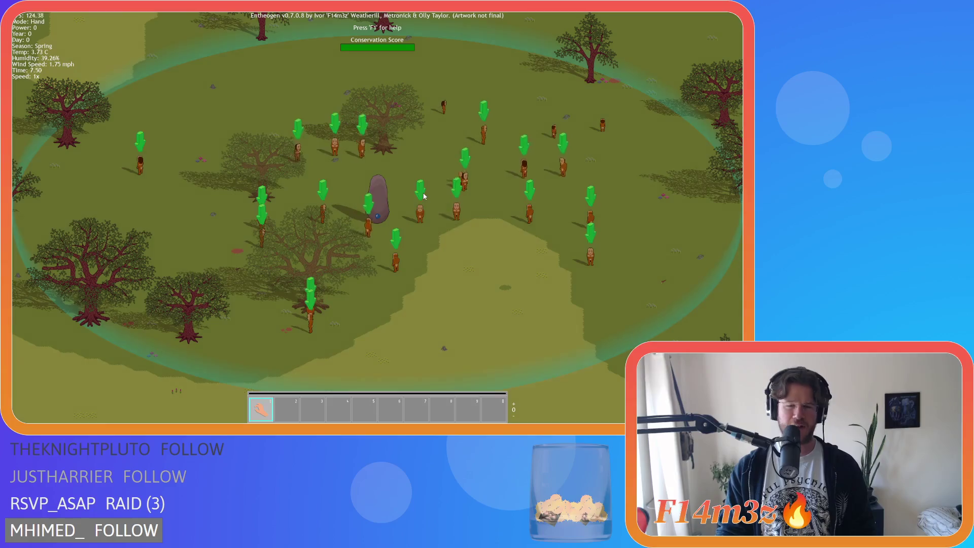
{"action": "key", "text": "F1"}
{"action": "key", "text": "F1"}
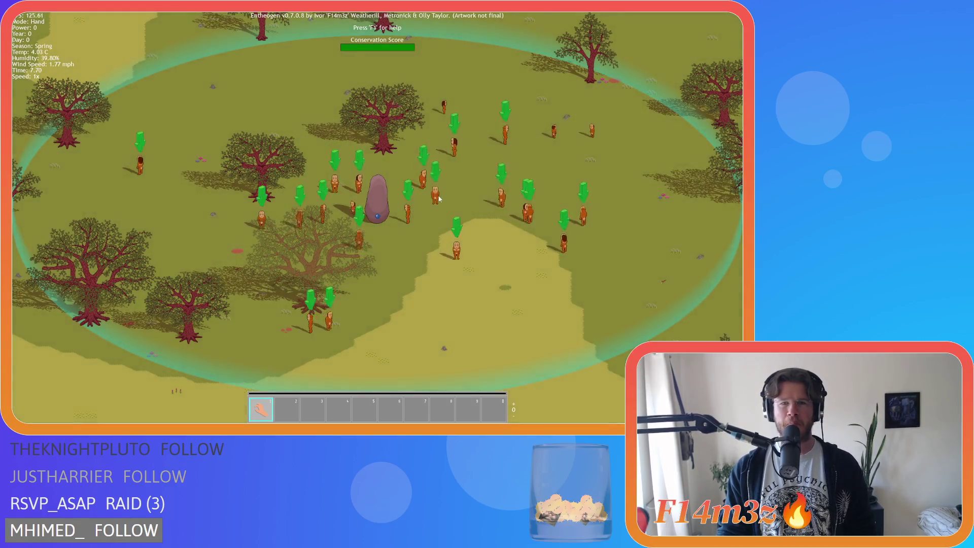
Pan and zoom around the map between the tribe and the red dirt path.
{"action": "scroll", "coordinate": [440, 199], "scroll_direction": "down", "scroll_amount": 5}
{"action": "key", "text": "Up"}
{"action": "scroll", "coordinate": [307, 247], "scroll_direction": "up", "scroll_amount": 6}
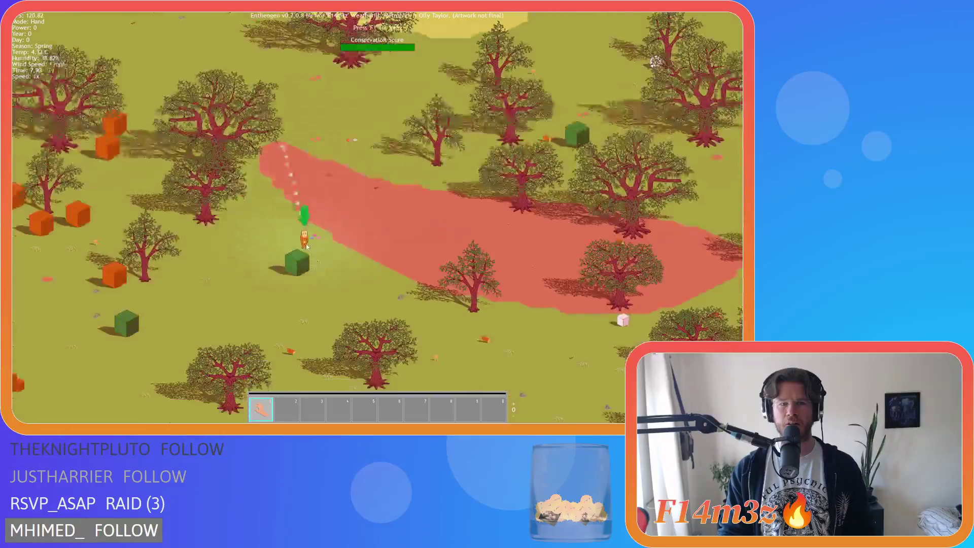
{"action": "key", "text": "Down"}
{"action": "key", "text": "Down"}
{"action": "key", "text": "Down"}
{"action": "key", "text": "Down"}
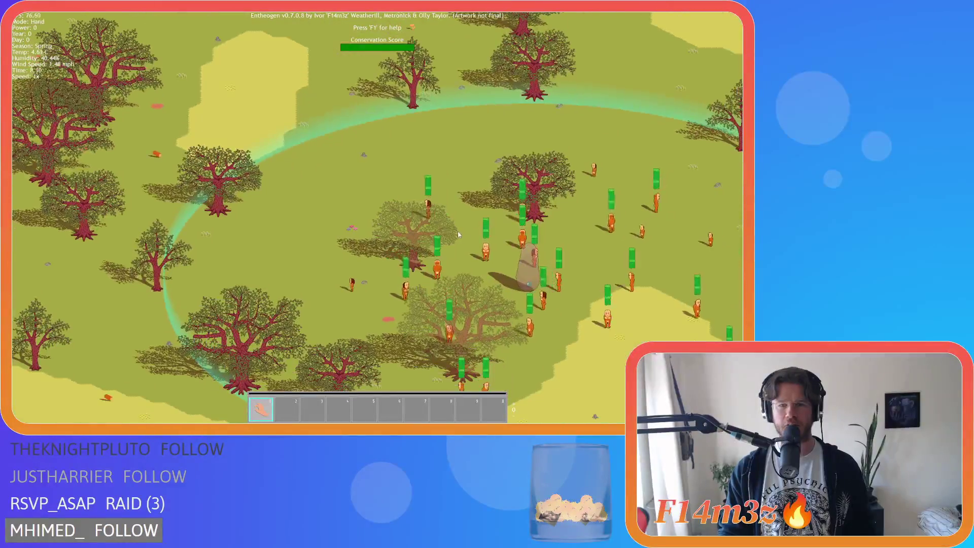
{"action": "key", "text": "Up"}
{"action": "key", "text": "Up"}
{"action": "key", "text": "Up"}
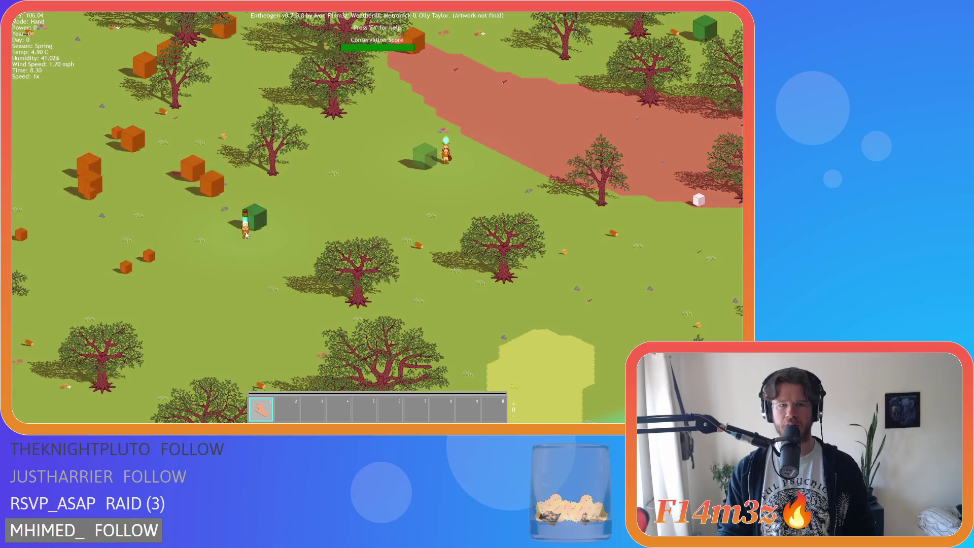
{"action": "key", "text": "Down"}
{"action": "key", "text": "Down"}
{"action": "key", "text": "Down"}
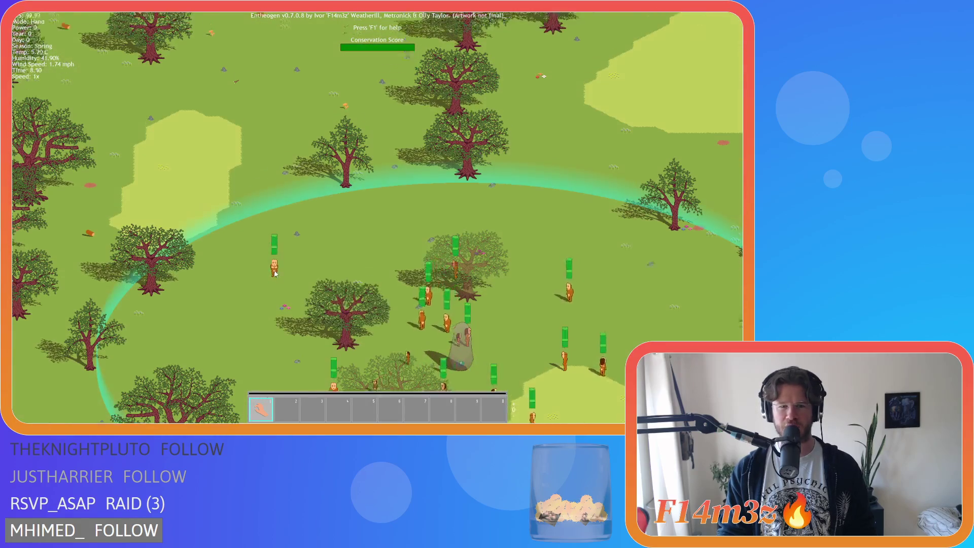
{"action": "key", "text": "Up"}
{"action": "key", "text": "Up"}
{"action": "key", "text": "Up"}
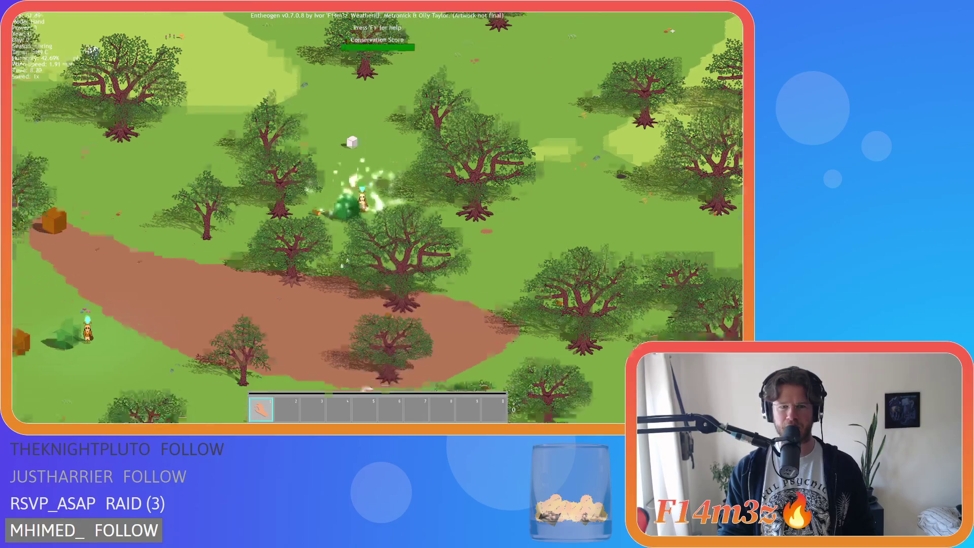
{"action": "key", "text": "Down"}
{"action": "key", "text": "Down"}
{"action": "key", "text": "Down"}
{"action": "key", "text": "Left"}
{"action": "key", "text": "Left"}
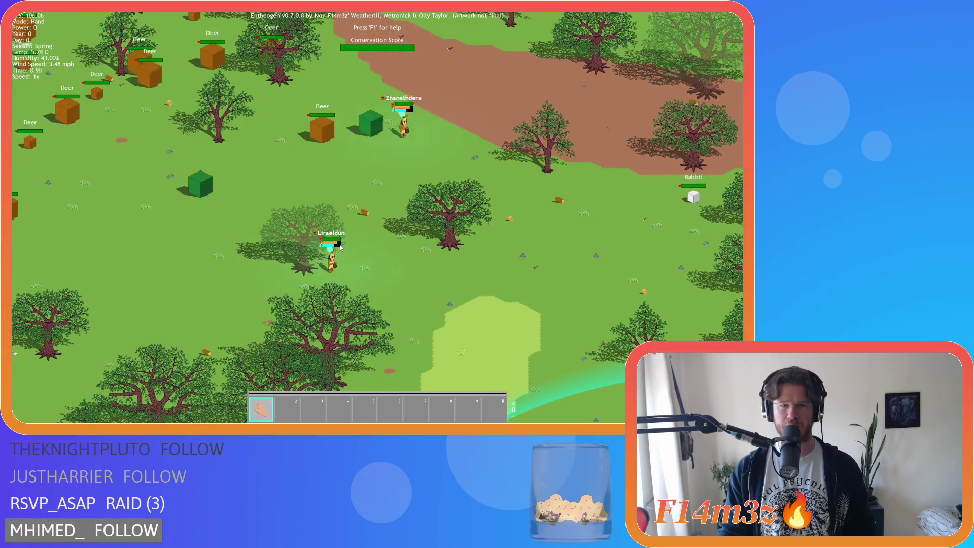
{"action": "scroll", "coordinate": [341, 247], "scroll_direction": "down", "scroll_amount": 5}
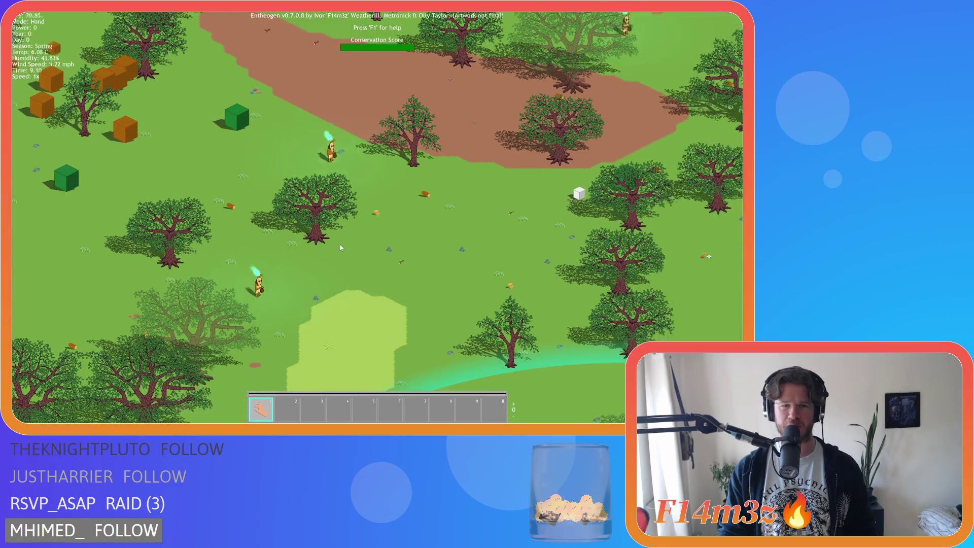
{"action": "key", "text": "Down"}
{"action": "key", "text": "Down"}
{"action": "key", "text": "Down"}
{"action": "key", "text": "Left"}
{"action": "key", "text": "Left"}
{"action": "key", "text": "Left"}
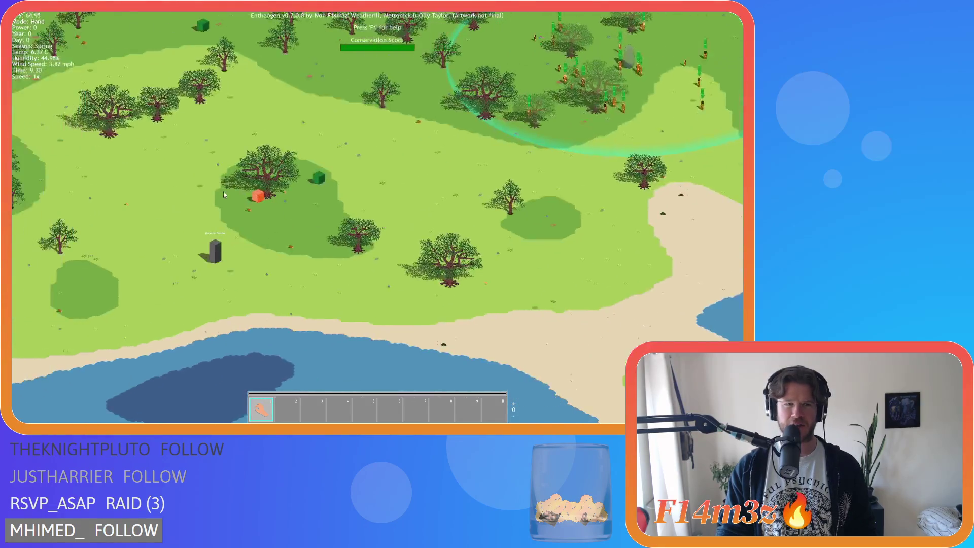
Pan and zoom until the tribe's glowing ring and standing stone are centred.
{"action": "scroll", "coordinate": [309, 162], "scroll_direction": "up", "scroll_amount": 4}
{"action": "key", "text": "Down"}
{"action": "key", "text": "Down"}
{"action": "key", "text": "Down"}
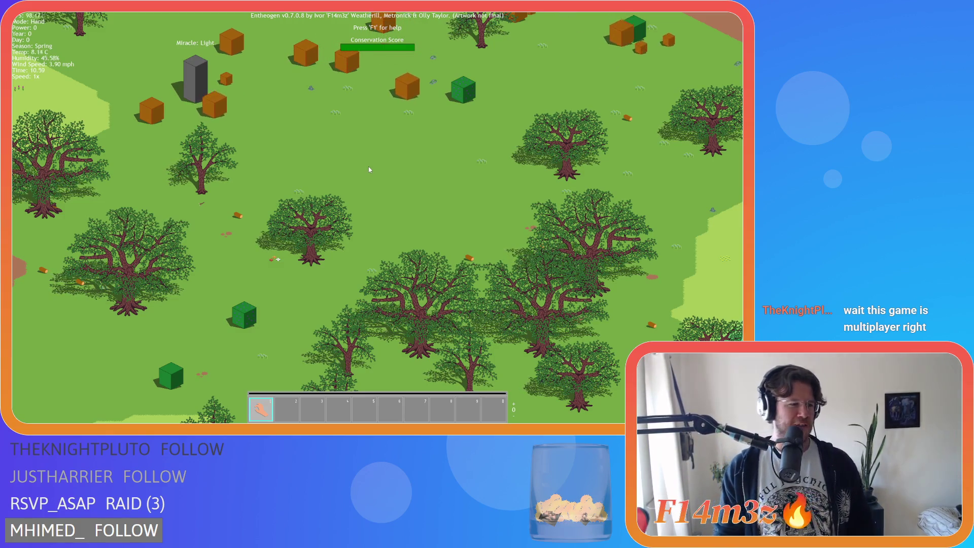
{"action": "key", "text": "Down"}
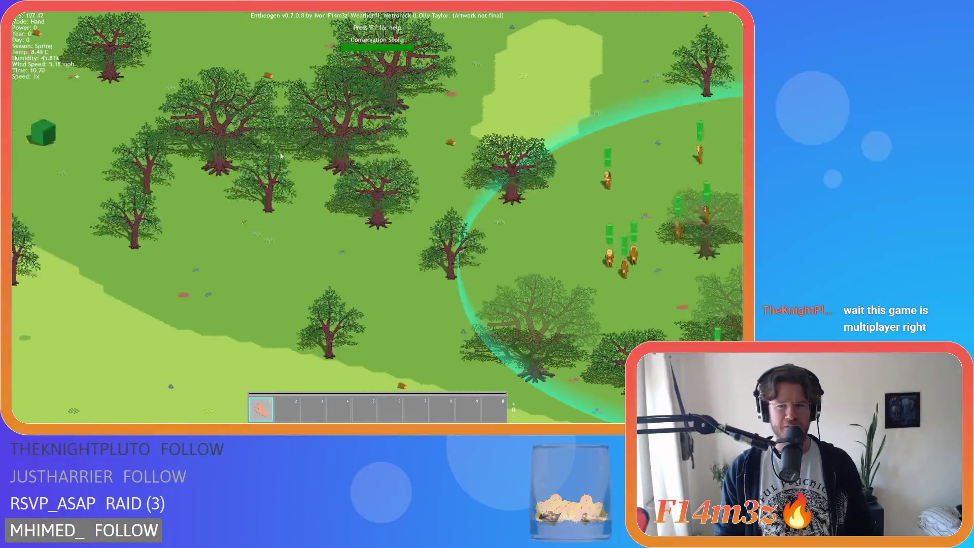
{"action": "key", "text": "Down"}
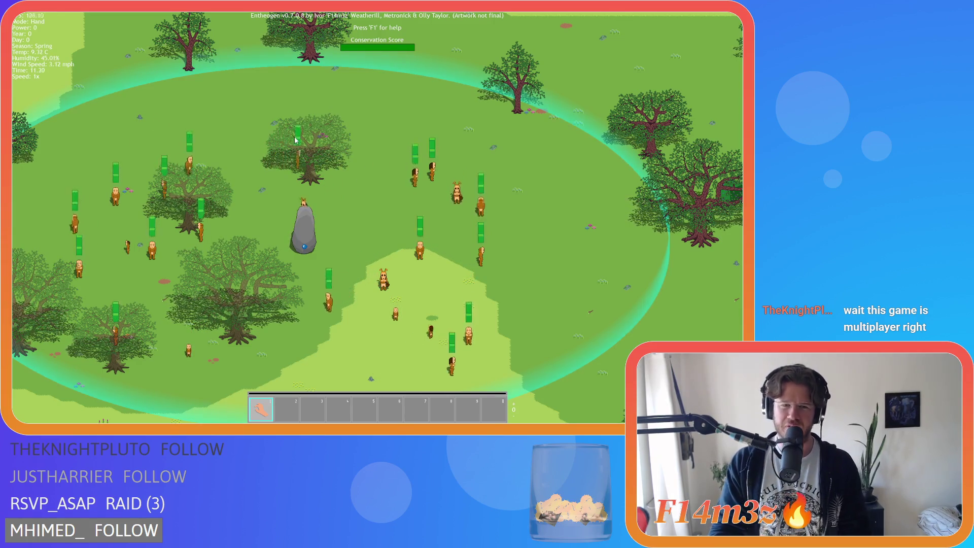
{"action": "key", "text": "Down"}
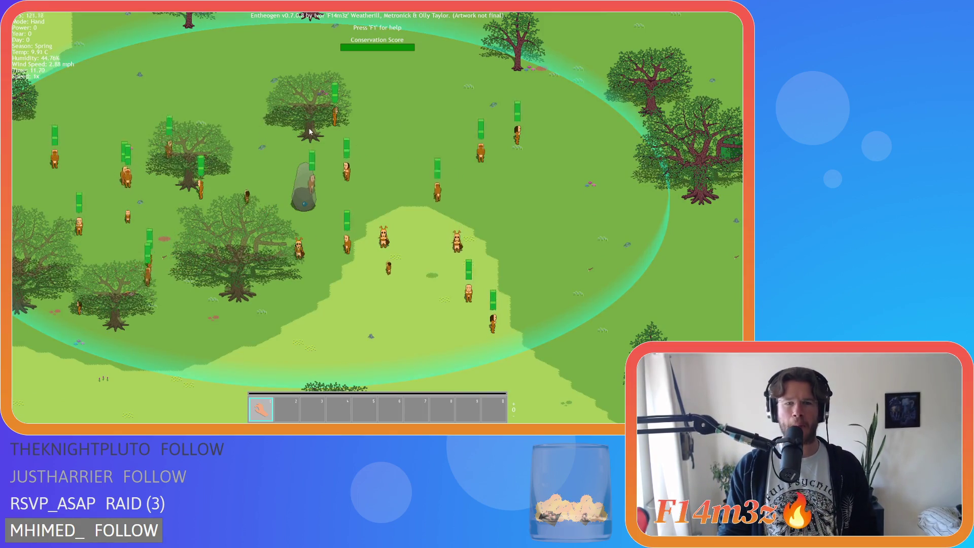
{"action": "key", "text": "Left"}
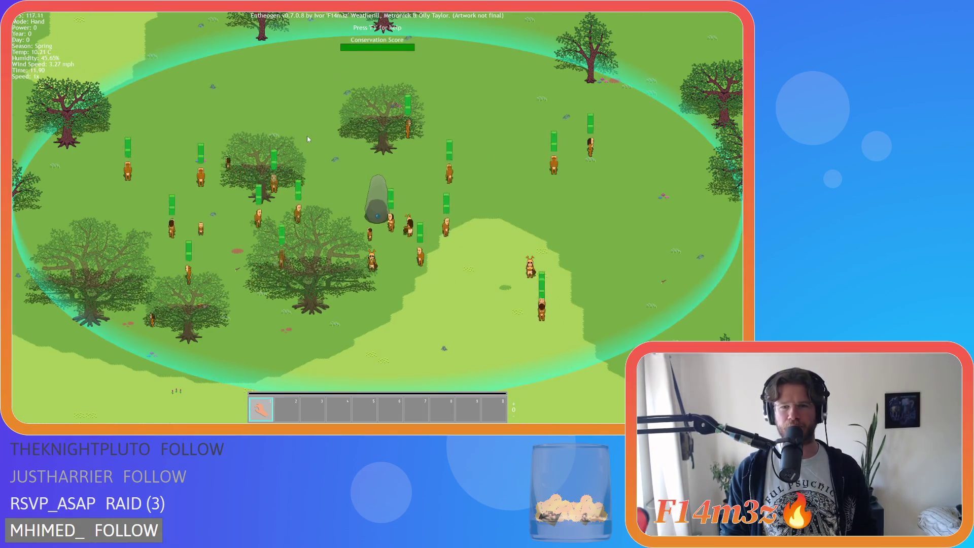
{"action": "key", "text": "Up"}
{"action": "key", "text": "Left"}
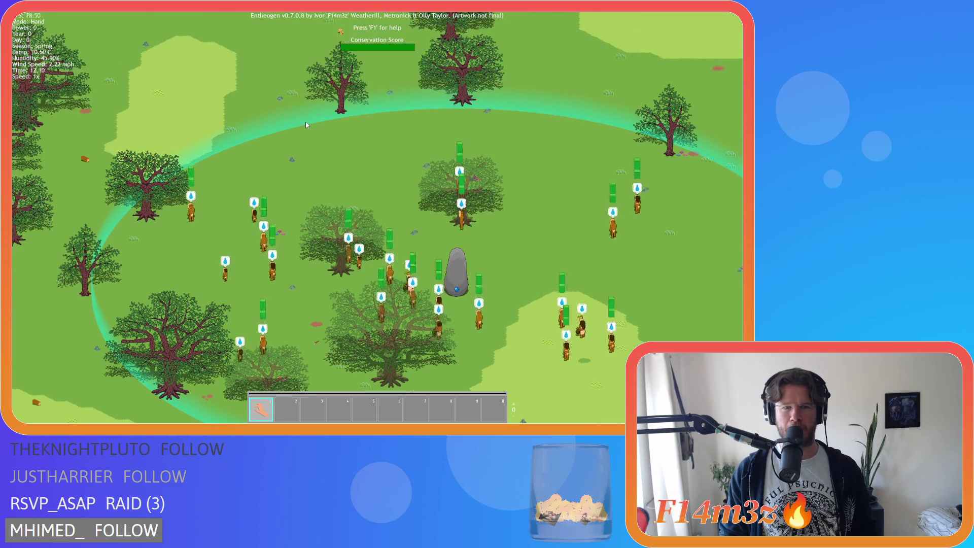
Pan and zoom to follow the villagers as they leave the standing stone.
{"action": "scroll", "coordinate": [306, 123], "scroll_direction": "down", "scroll_amount": 3}
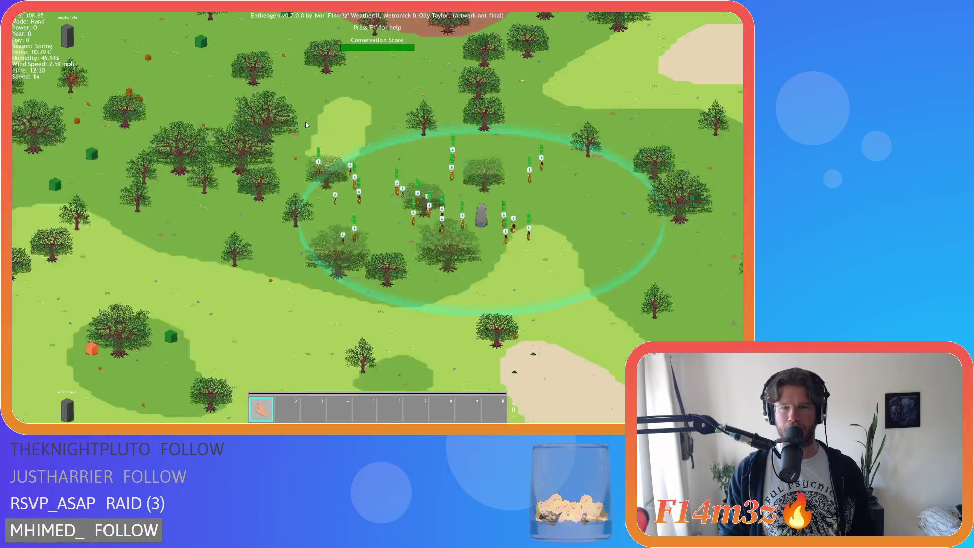
{"action": "key", "text": "Up"}
{"action": "key", "text": "Left"}
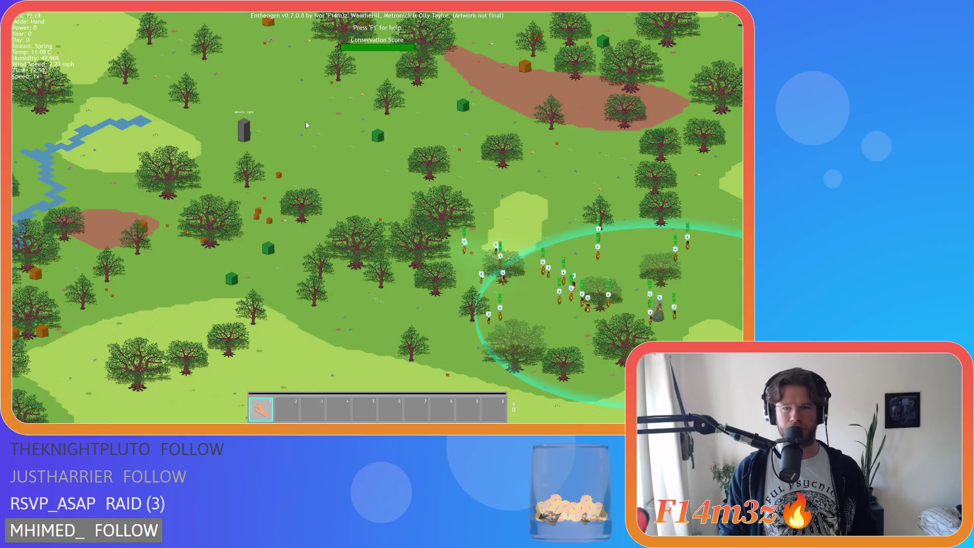
{"action": "key", "text": "Up"}
{"action": "key", "text": "Right"}
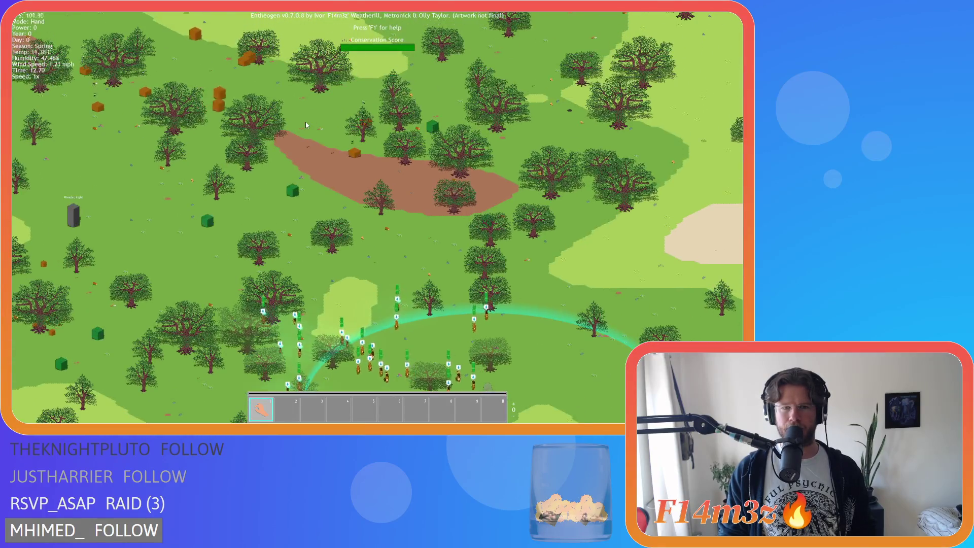
{"action": "key", "text": "Down"}
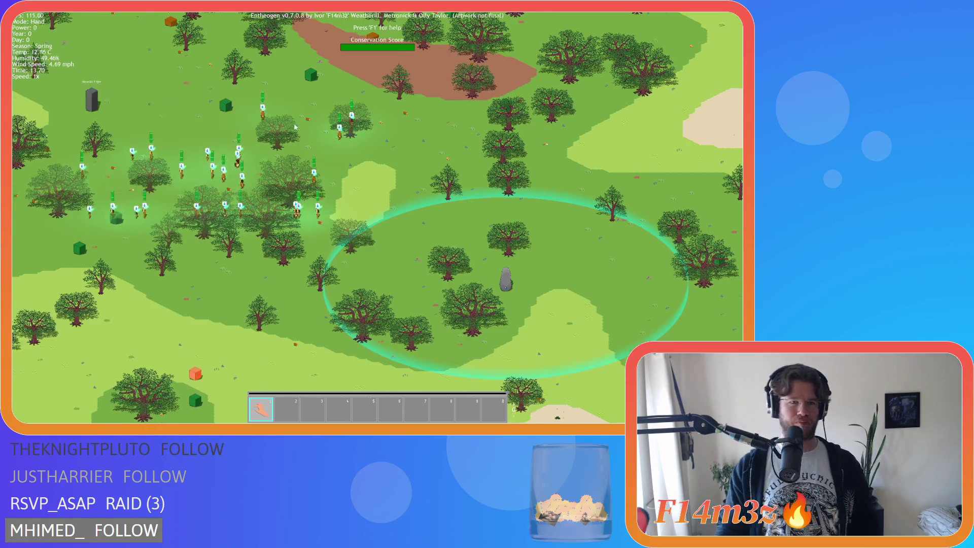
{"action": "scroll", "coordinate": [291, 134], "scroll_direction": "up", "scroll_amount": 3}
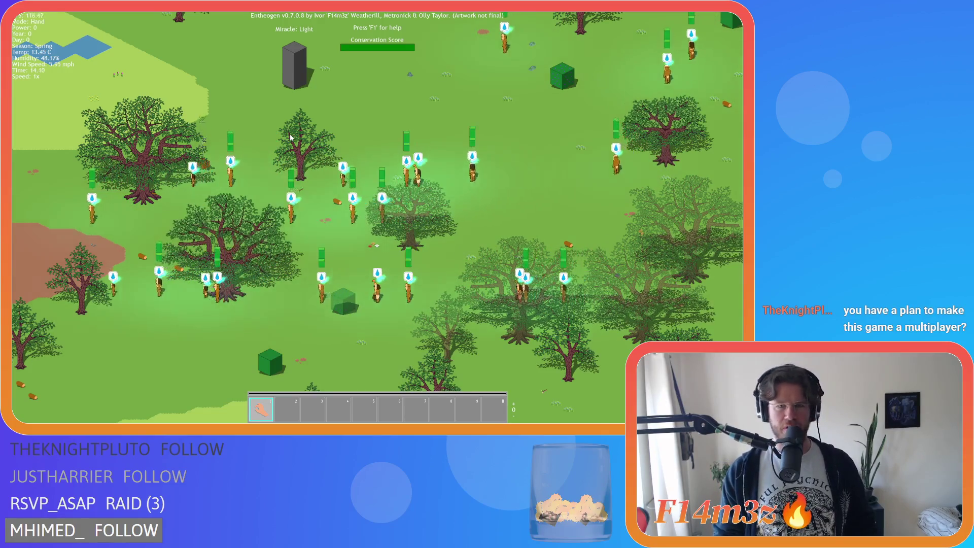
{"action": "key", "text": "Up"}
{"action": "key", "text": "Left"}
{"action": "key", "text": "Down"}
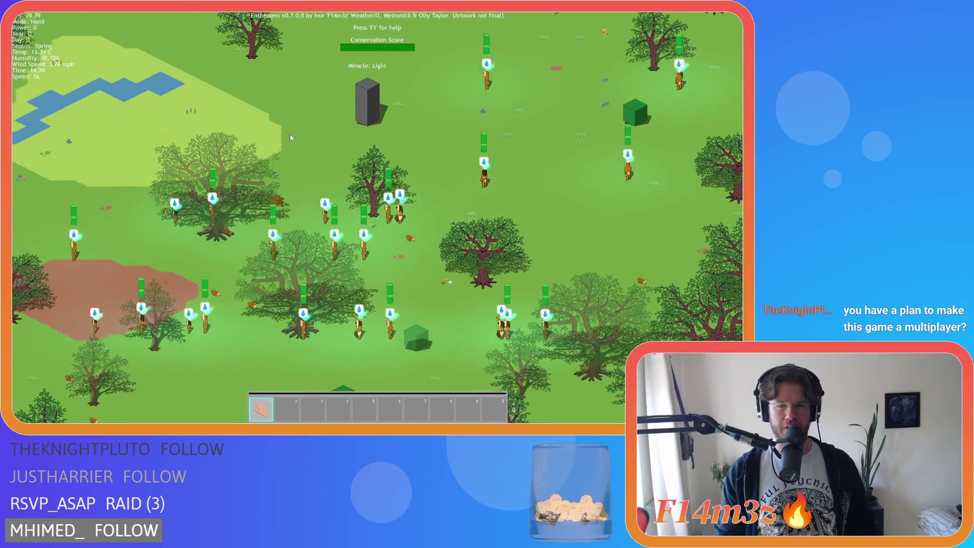
{"action": "key", "text": "Up"}
{"action": "key", "text": "Left"}
{"action": "key", "text": "Down"}
{"action": "key", "text": "Right"}
{"action": "key", "text": "Up"}
{"action": "key", "text": "Right"}
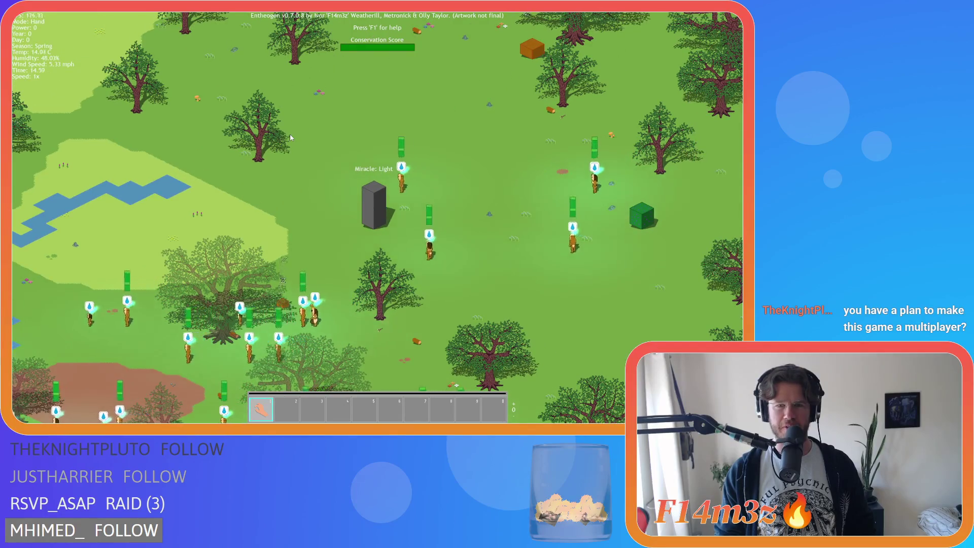
Follow the villagers toward the river, then open the Inventory panel with I.
{"action": "key", "text": "Down"}
{"action": "key", "text": "Left"}
{"action": "key", "text": "Left"}
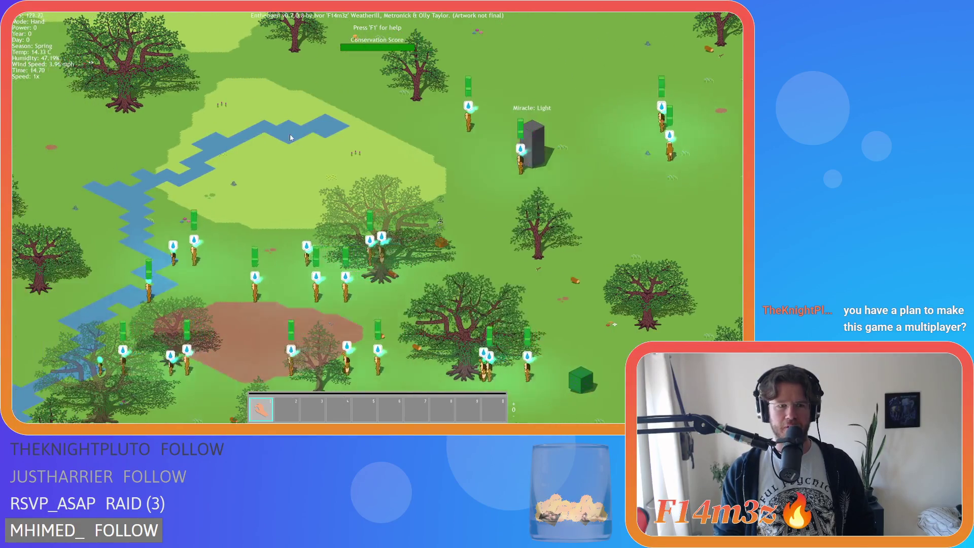
{"action": "key", "text": "Down"}
{"action": "key", "text": "Down"}
{"action": "key", "text": "Left"}
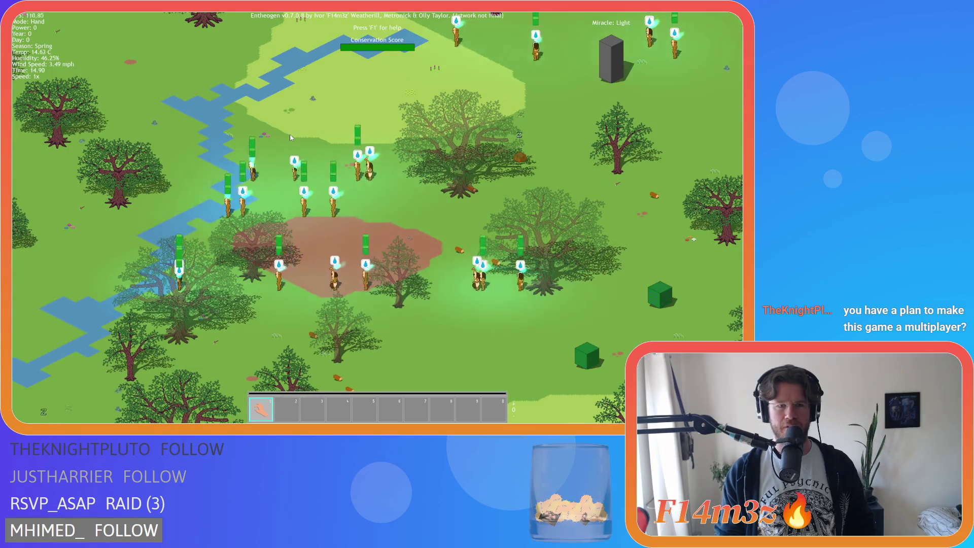
{"action": "key", "text": "Up"}
{"action": "key", "text": "Right"}
{"action": "key", "text": "Right"}
{"action": "key", "text": "Down"}
{"action": "scroll", "coordinate": [290, 134], "scroll_direction": "down", "scroll_amount": 5}
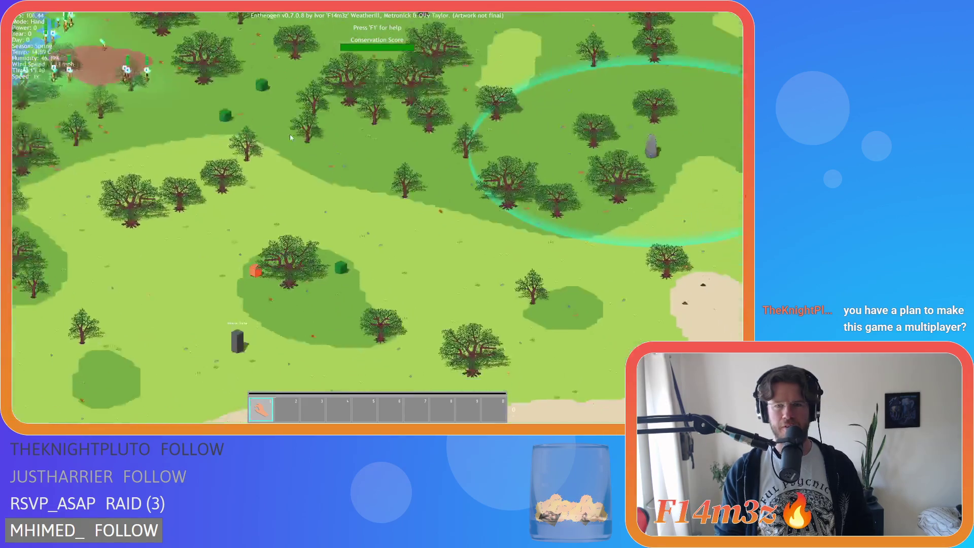
{"action": "key", "text": "Up"}
{"action": "key", "text": "Right"}
{"action": "scroll", "coordinate": [290, 134], "scroll_direction": "up", "scroll_amount": 3}
{"action": "scroll", "coordinate": [290, 134], "scroll_direction": "down", "scroll_amount": 3}
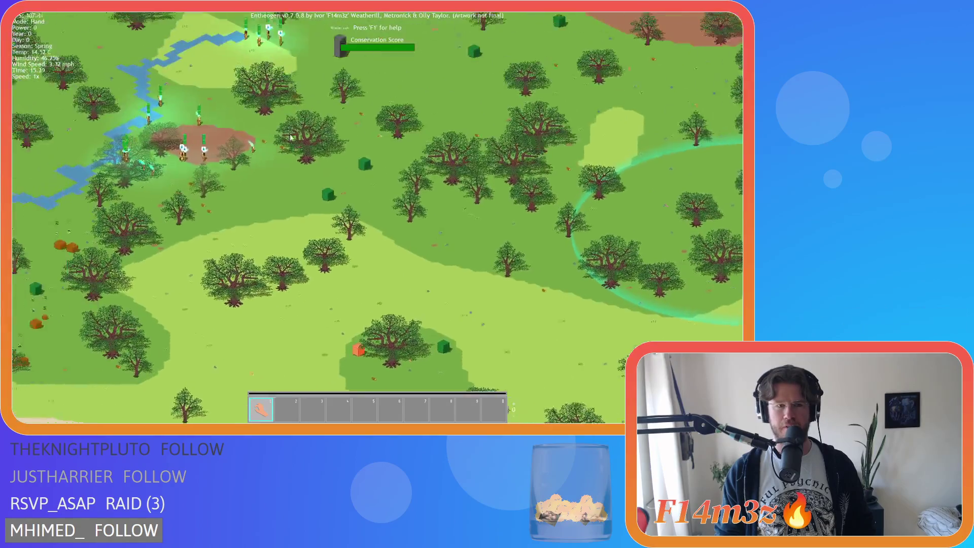
{"action": "scroll", "coordinate": [291, 134], "scroll_direction": "up", "scroll_amount": 3}
{"action": "scroll", "coordinate": [291, 136], "scroll_direction": "up", "scroll_amount": 4}
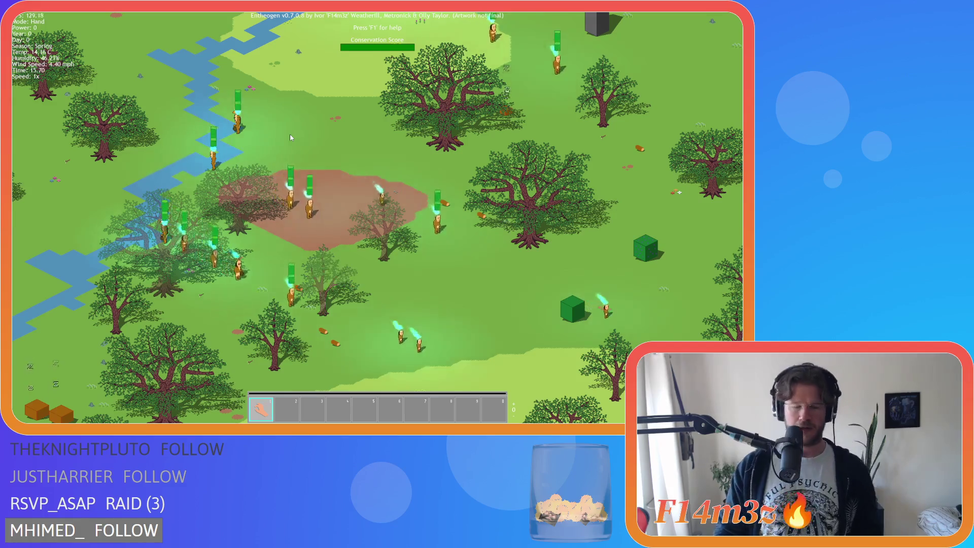
{"action": "key", "text": "i"}
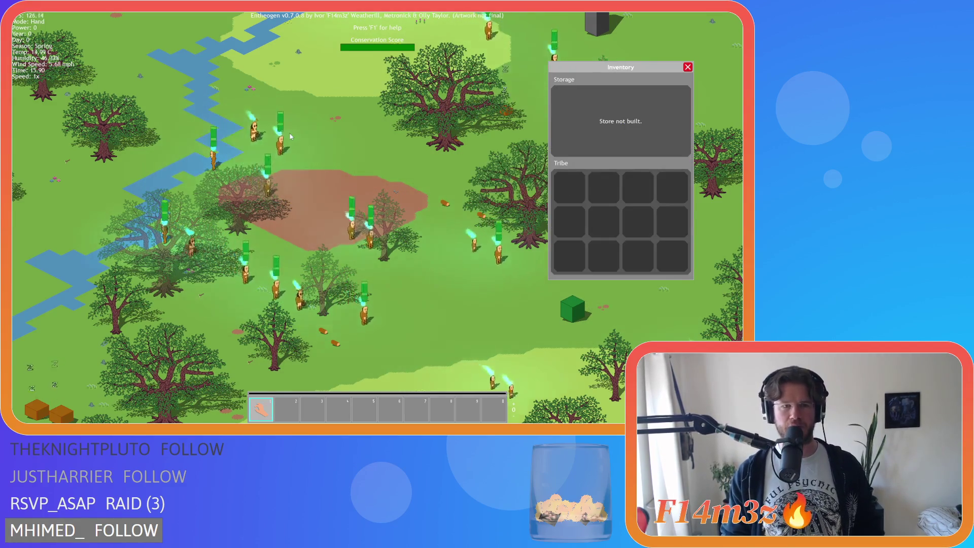
Toggle villager name and health-bar labels and pan after the tribe with the Inventory open.
{"action": "key", "text": "d"}
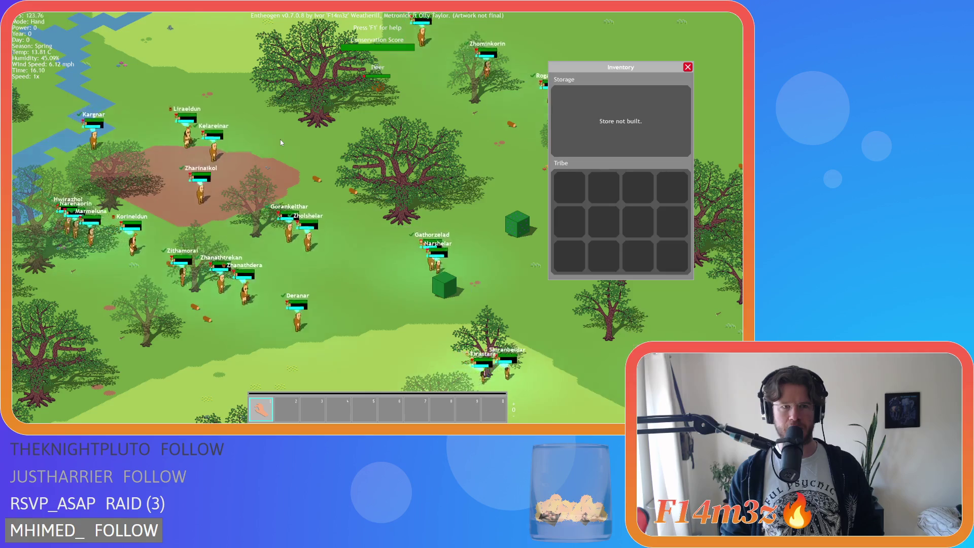
{"action": "key", "text": "s"}
{"action": "key", "text": "w"}
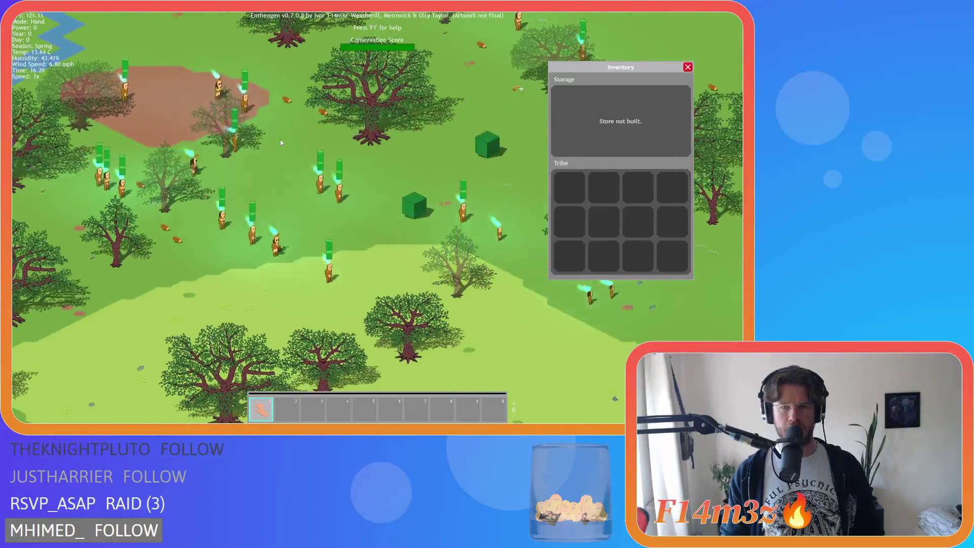
{"action": "key", "text": "w"}
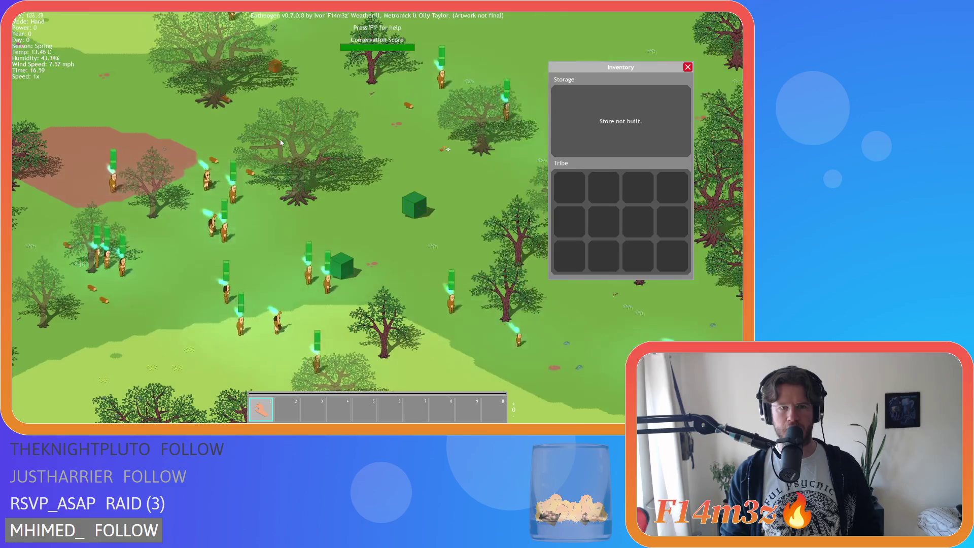
{"action": "key", "text": "s"}
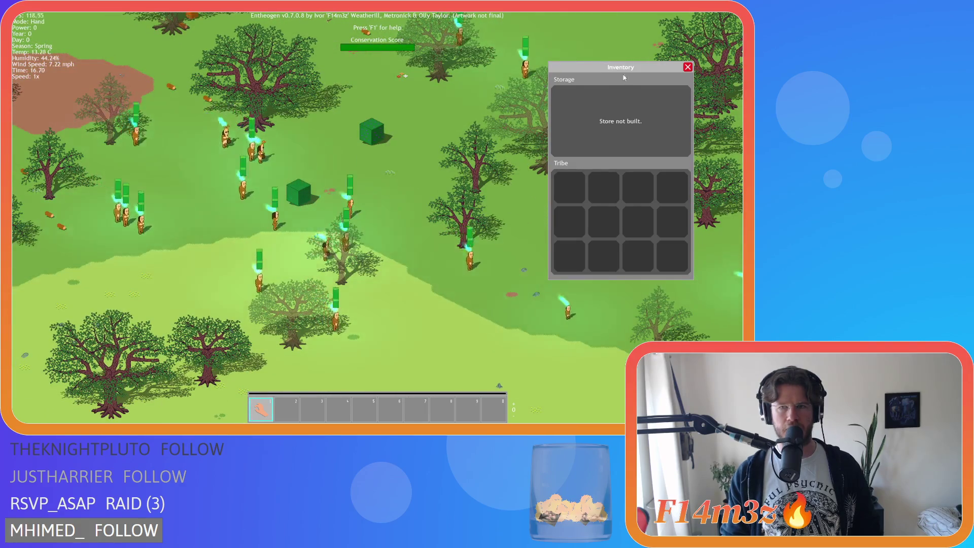
{"action": "key", "text": "w"}
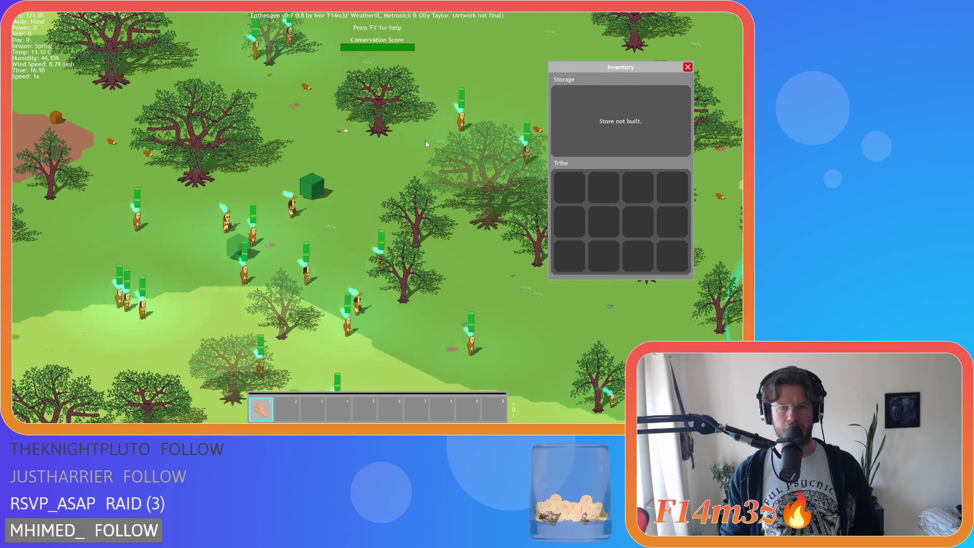
{"action": "key", "text": "d"}
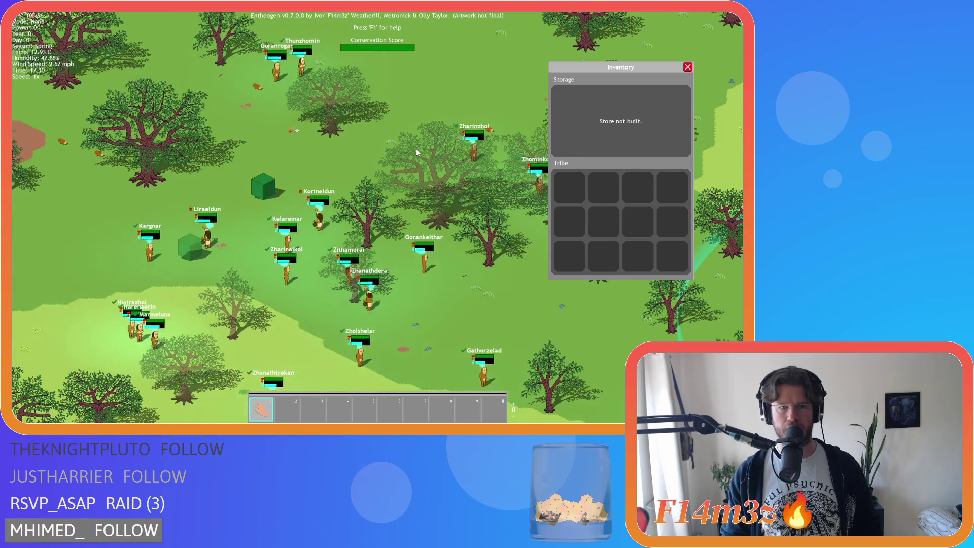
{"action": "key", "text": "a"}
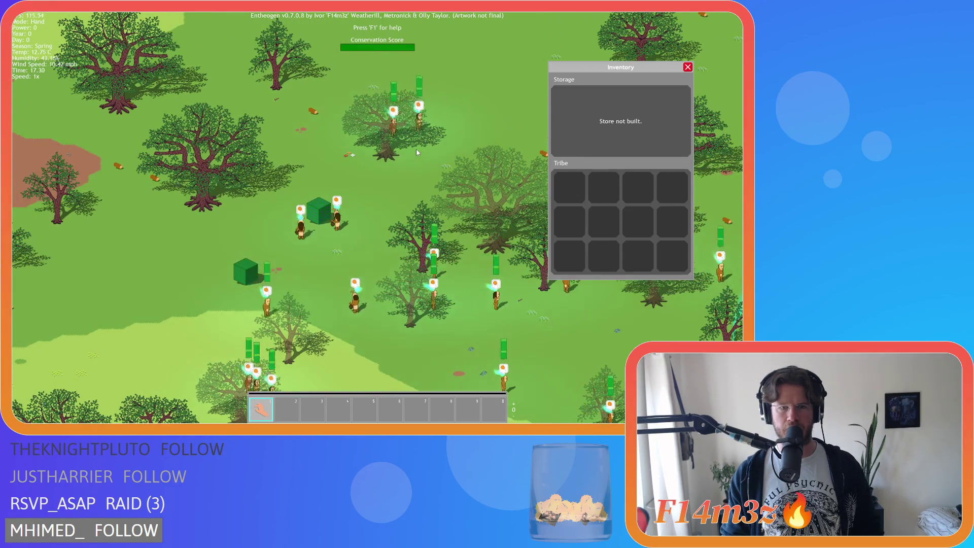
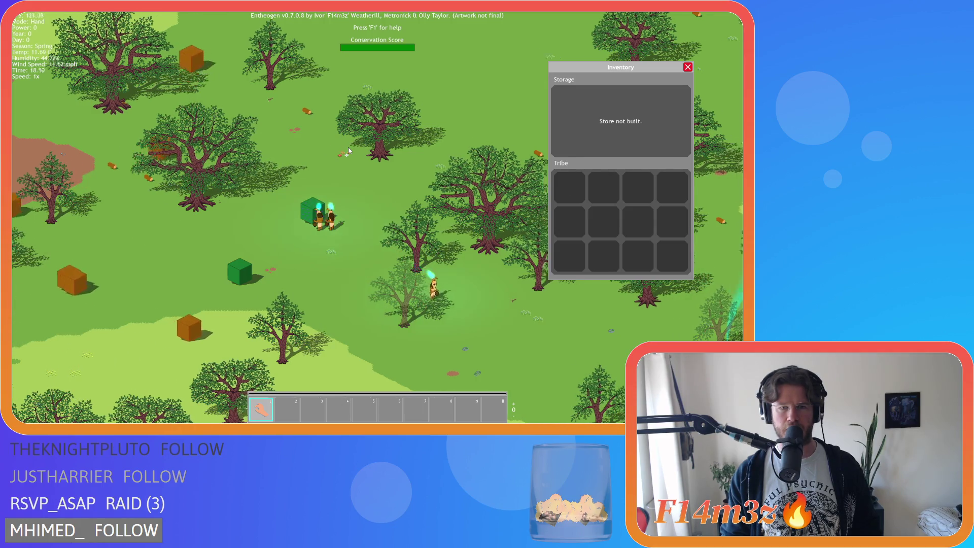
Close the Entheogen inventory window and quit the game, confirming with Y.
{"action": "key", "text": "s"}
{"action": "key", "text": "d"}
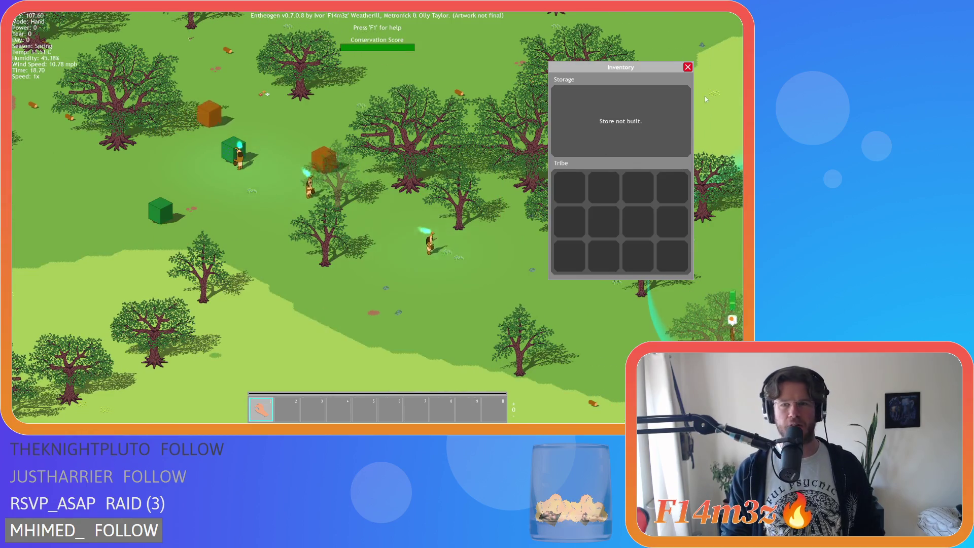
{"action": "left_click", "coordinate": [688, 67]}
{"action": "key", "text": "s"}
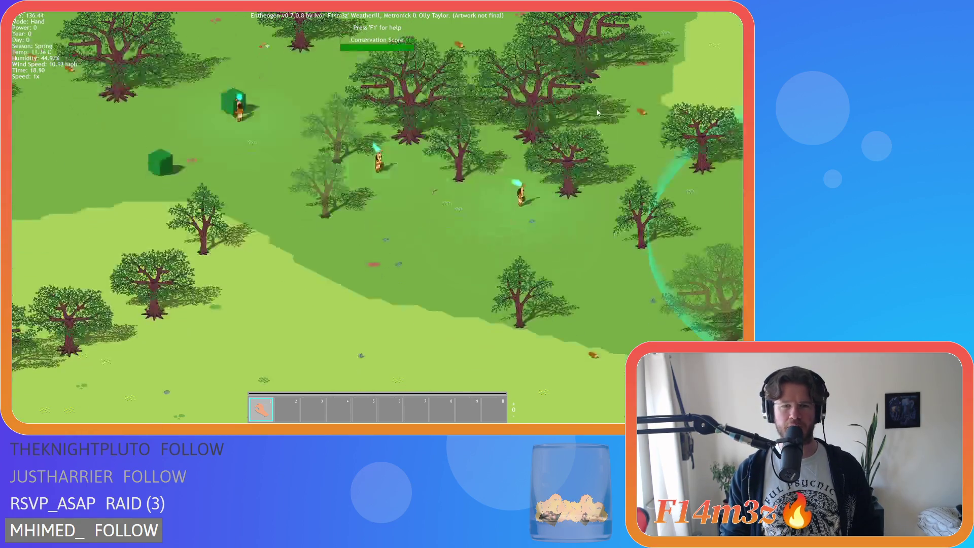
{"action": "key", "text": "Escape"}
{"action": "key", "text": "y"}
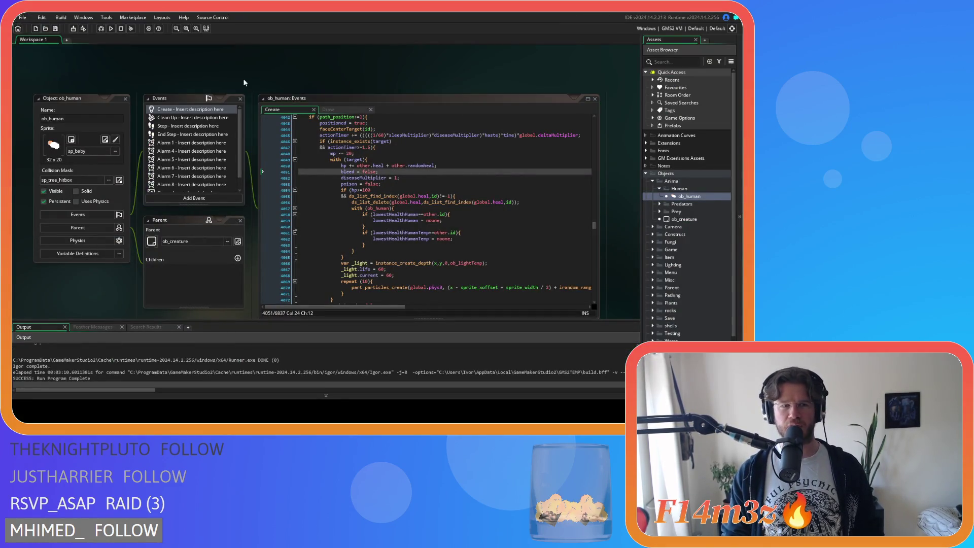
Bring up ob_human's End Step event code.
{"action": "double_click", "coordinate": [677, 198]}
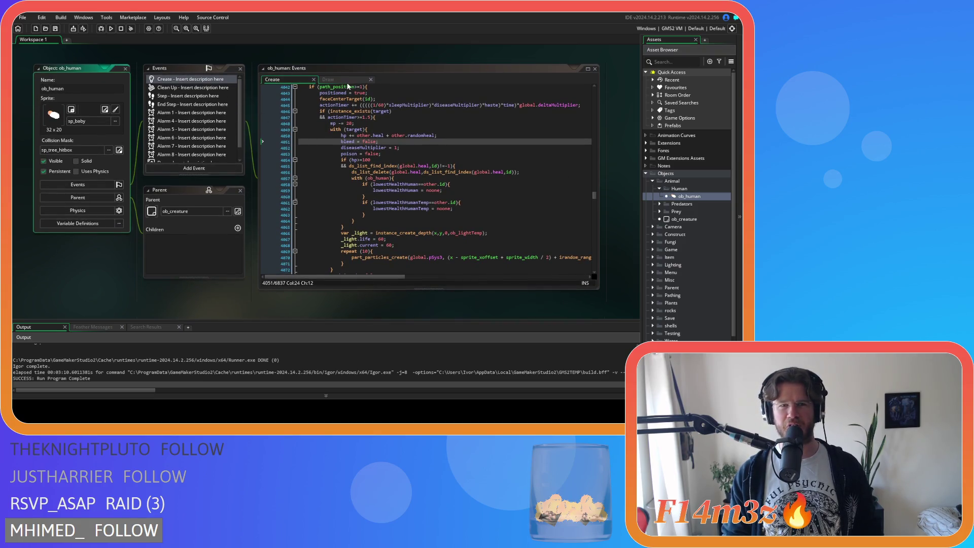
{"action": "left_click", "coordinate": [330, 80]}
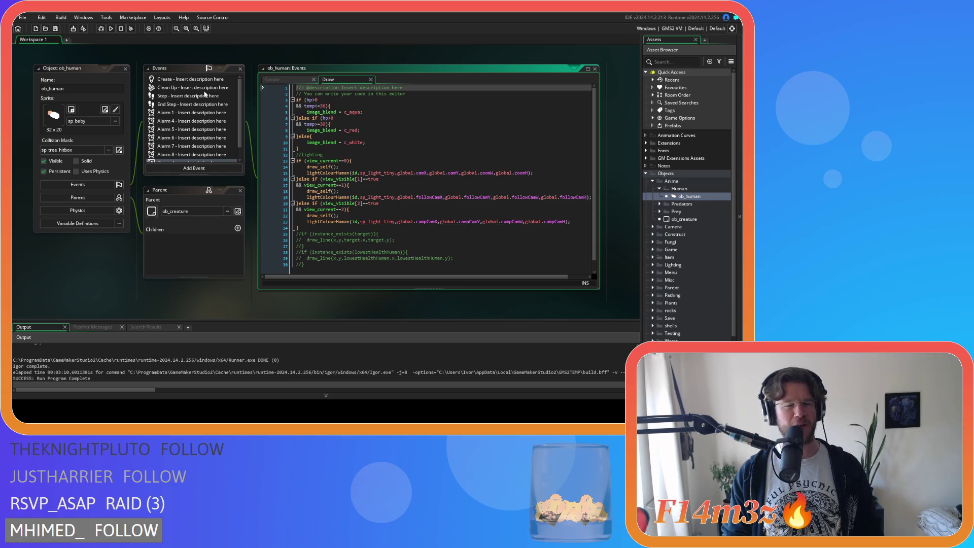
{"action": "scroll", "coordinate": [195, 113], "scroll_direction": "down", "scroll_amount": 1}
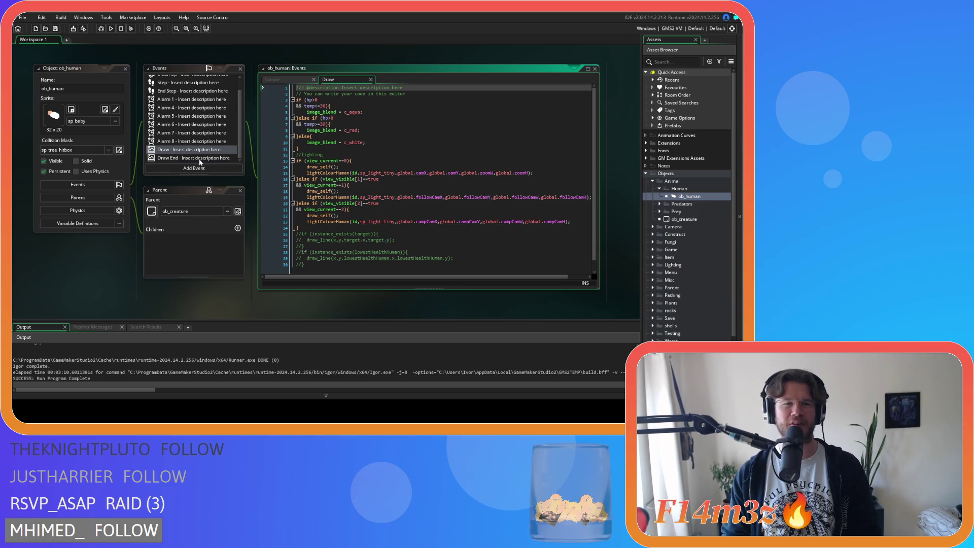
{"action": "scroll", "coordinate": [198, 136], "scroll_direction": "up", "scroll_amount": 1}
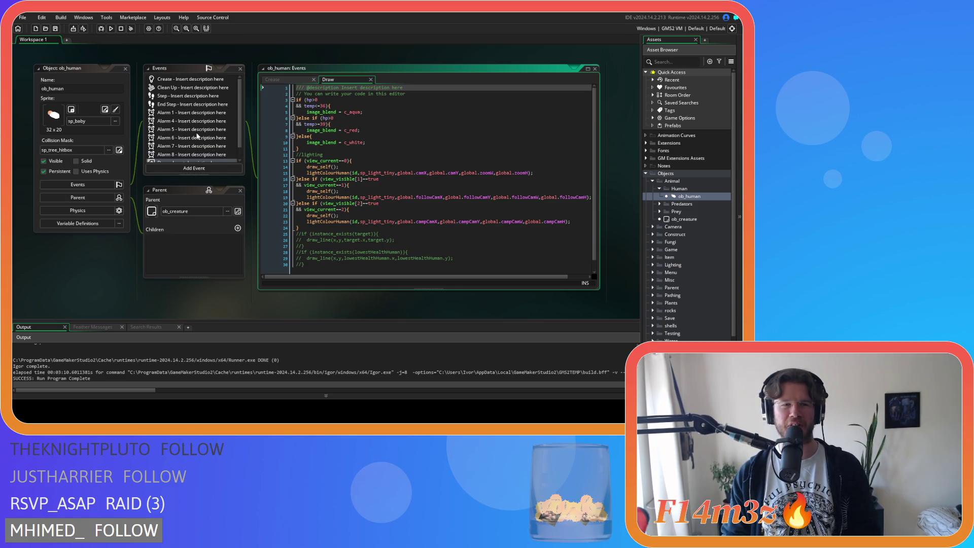
{"action": "left_click", "coordinate": [186, 104]}
{"action": "left_click_drag", "start_coordinate": [595, 104], "coordinate": [597, 247]}
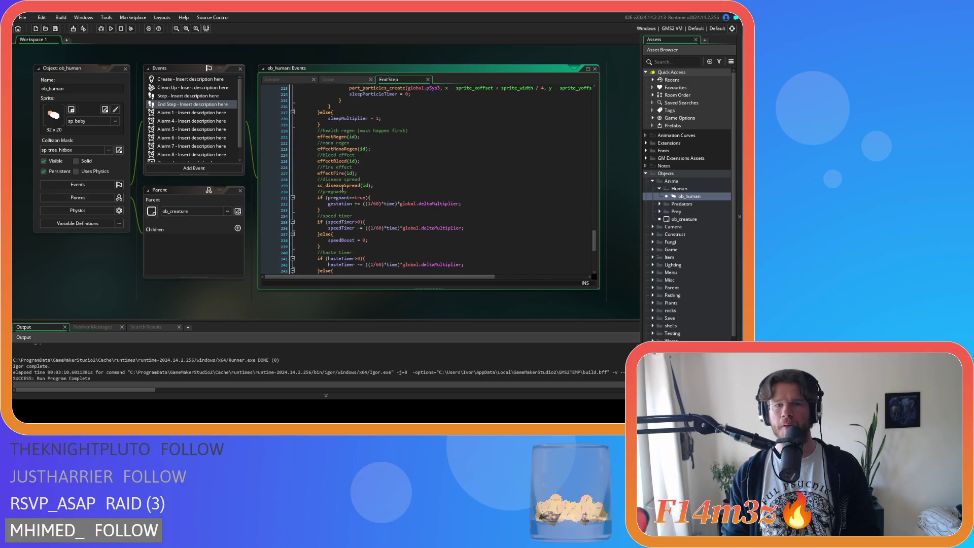
Duplicate the effectFire comment and call, renaming the copy to effectPoison.
{"action": "left_click_drag", "start_coordinate": [383, 186], "coordinate": [344, 181]}
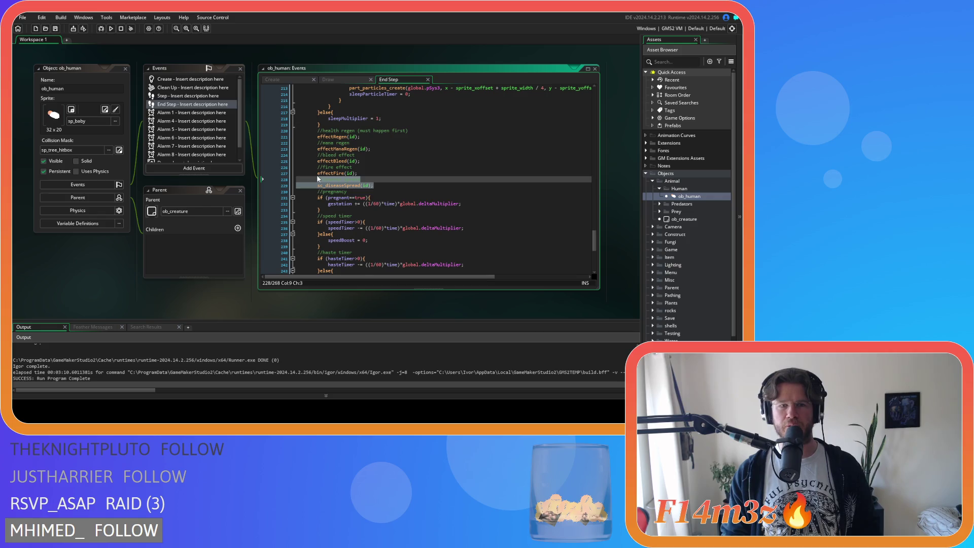
{"action": "key", "text": "ctrl+d"}
{"action": "key", "text": "ctrl+z"}
{"action": "left_click_drag", "start_coordinate": [371, 175], "coordinate": [318, 167]}
{"action": "key", "text": "ctrl+d"}
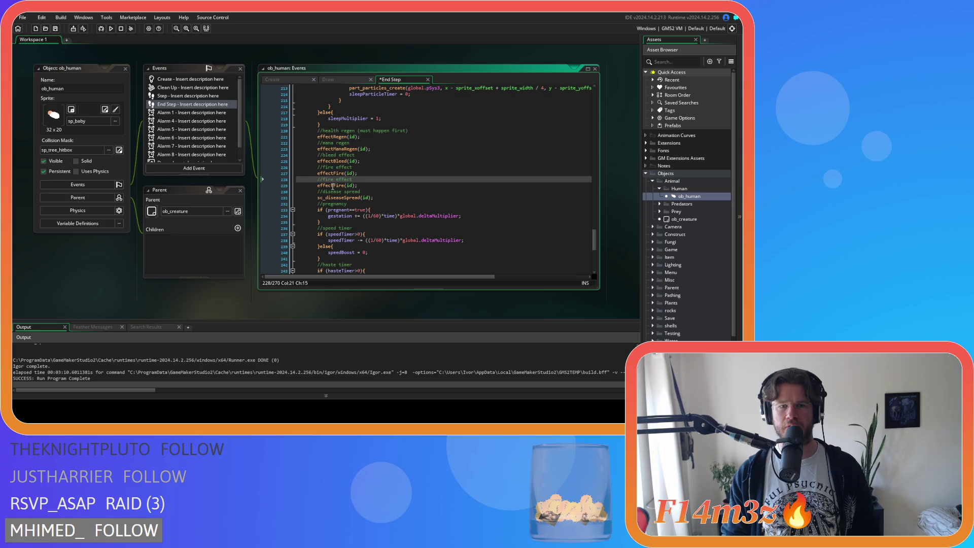
{"action": "left_click", "coordinate": [341, 186]}
{"action": "left_click_drag", "start_coordinate": [342, 191], "coordinate": [344, 191]}
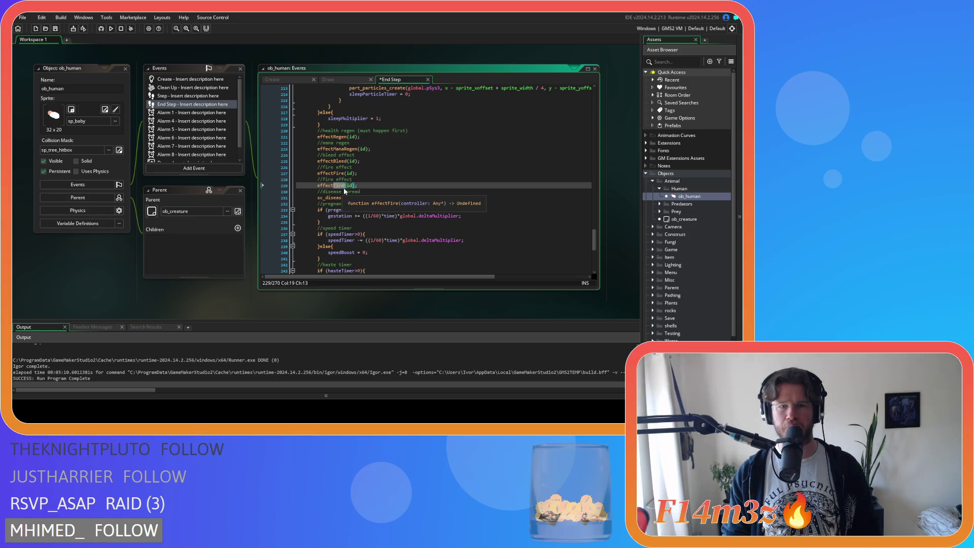
{"action": "type", "text": "Poison"}
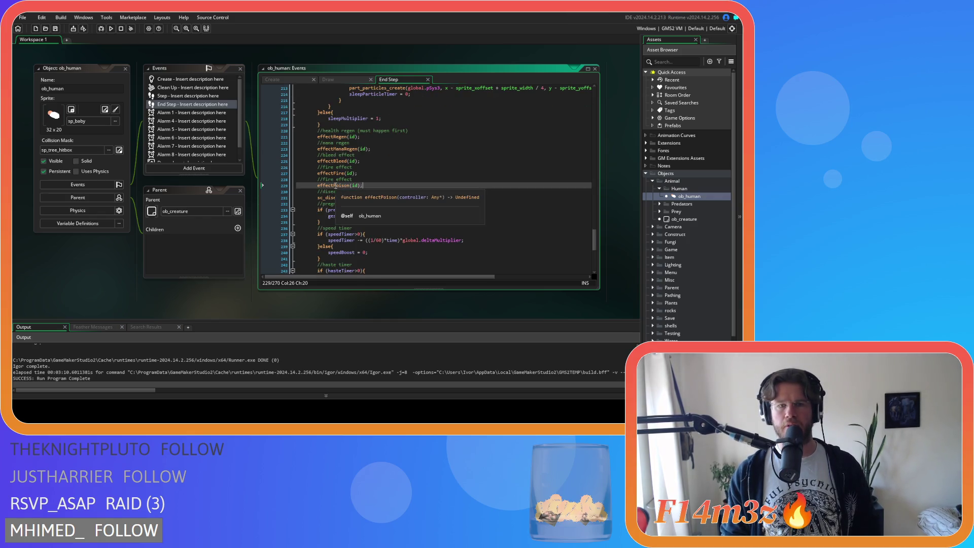
Review the sc_effectPoison function definition, then close that script.
{"action": "middle_click", "coordinate": [335, 185]}
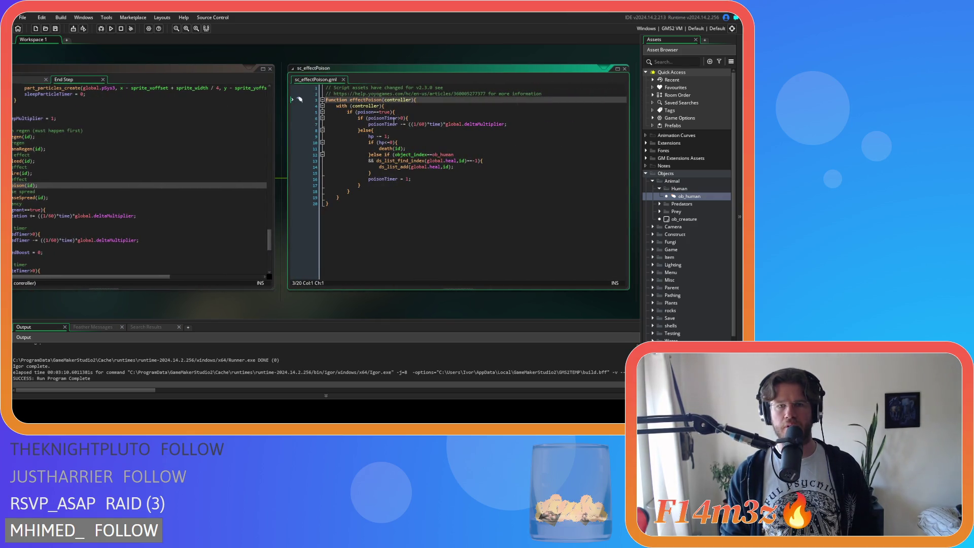
{"action": "left_click", "coordinate": [416, 111]}
{"action": "left_click_drag", "start_coordinate": [416, 111], "coordinate": [412, 208]}
{"action": "left_click", "coordinate": [424, 198]}
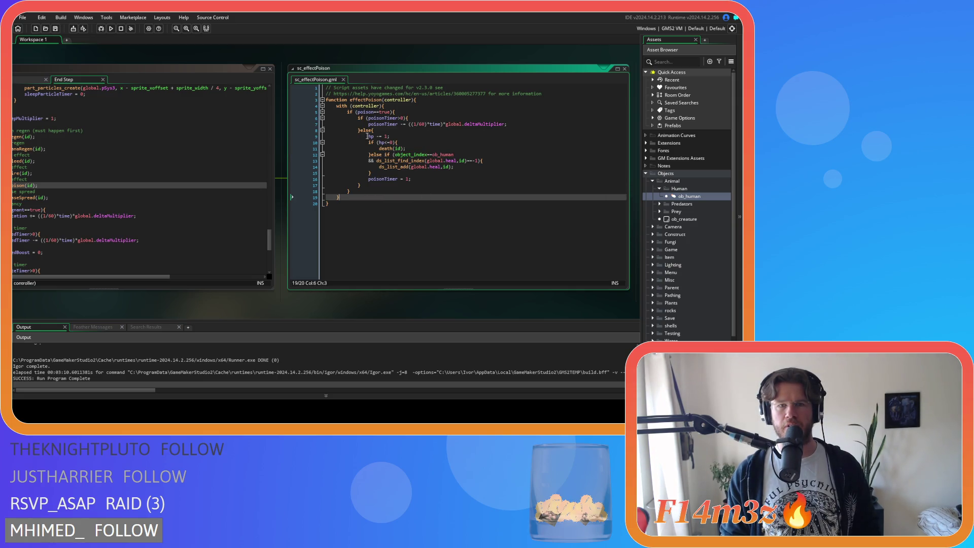
{"action": "left_click", "coordinate": [373, 113]}
{"action": "left_click", "coordinate": [390, 143]}
{"action": "left_click", "coordinate": [407, 166]}
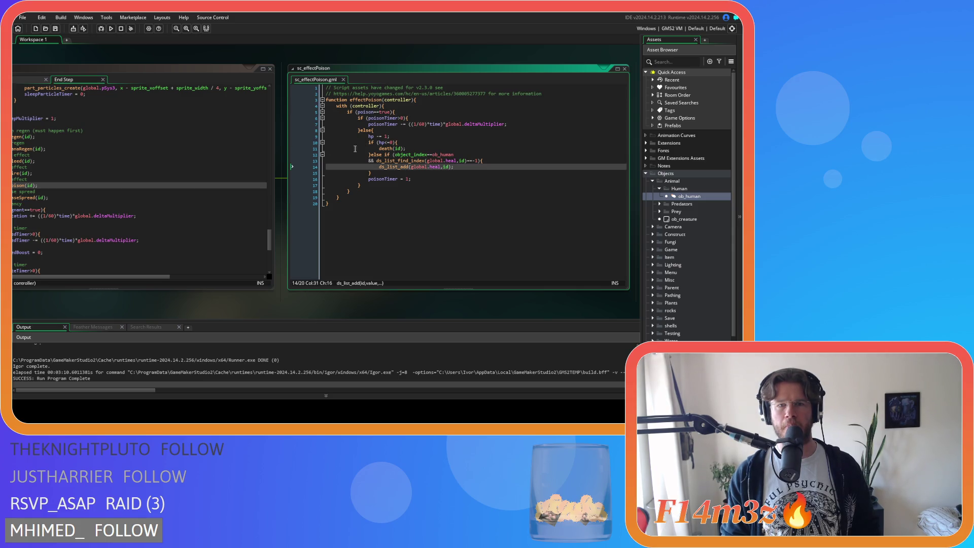
{"action": "left_click_drag", "start_coordinate": [86, 305], "coordinate": [233, 305]}
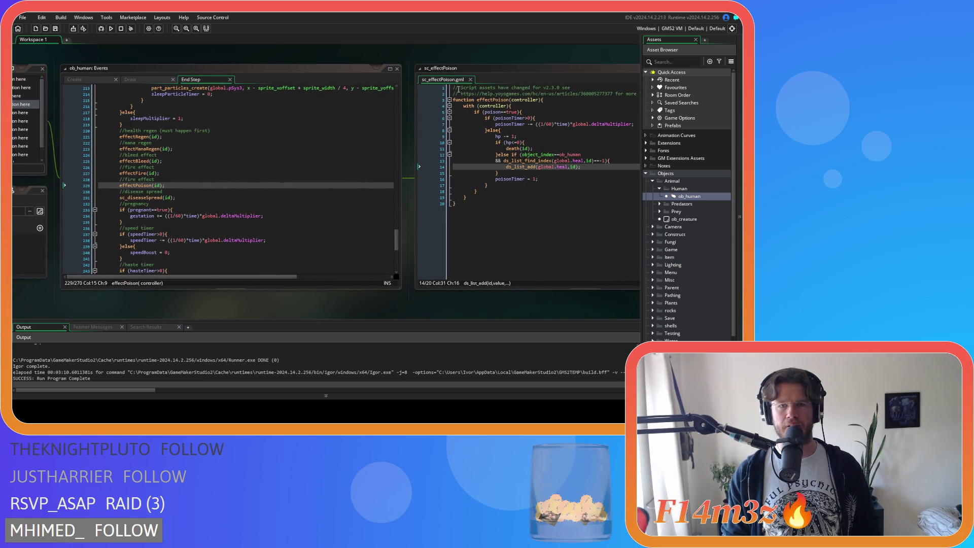
{"action": "left_click", "coordinate": [470, 80]}
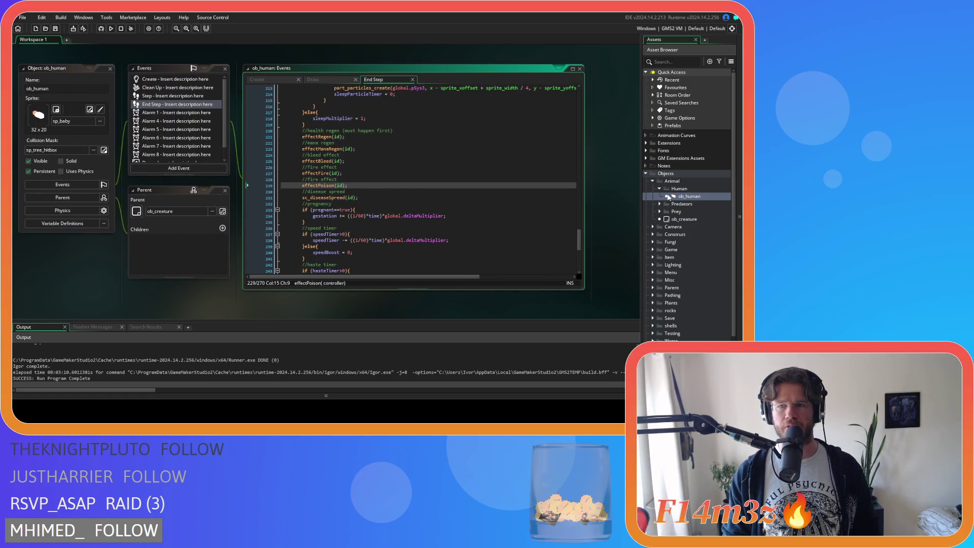
{"action": "key", "text": "ctrl+Tab"}
Search ob_human's Create code for 'state_attack' and locate the bleed = true line.
{"action": "key", "text": "ctrl+f"}
{"action": "type", "text": "state_attack"}
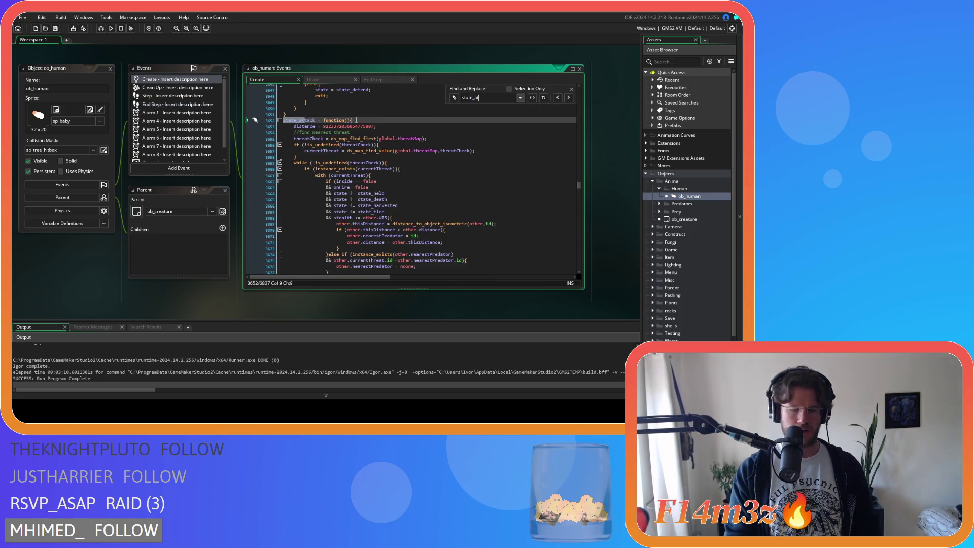
{"action": "scroll", "coordinate": [462, 167], "scroll_direction": "down", "scroll_amount": 20}
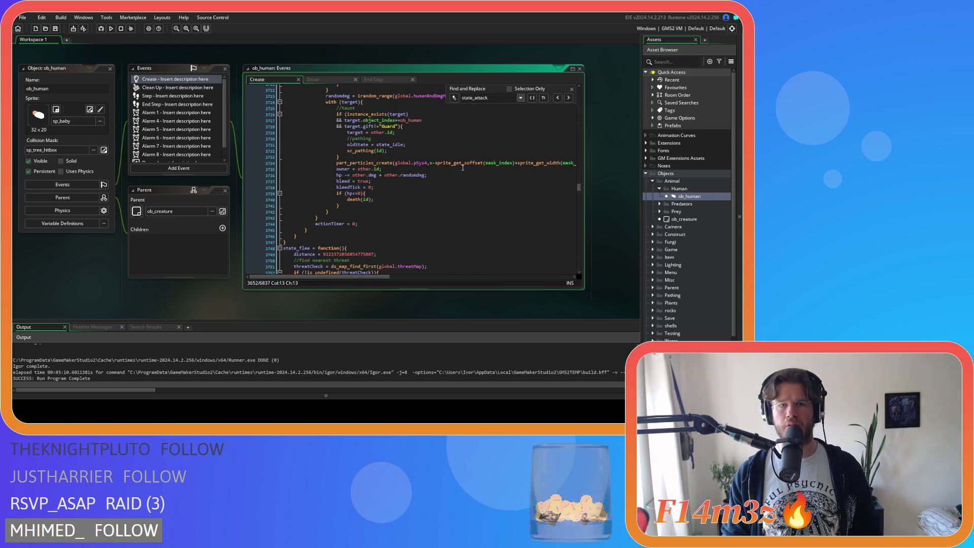
{"action": "left_click", "coordinate": [354, 182]}
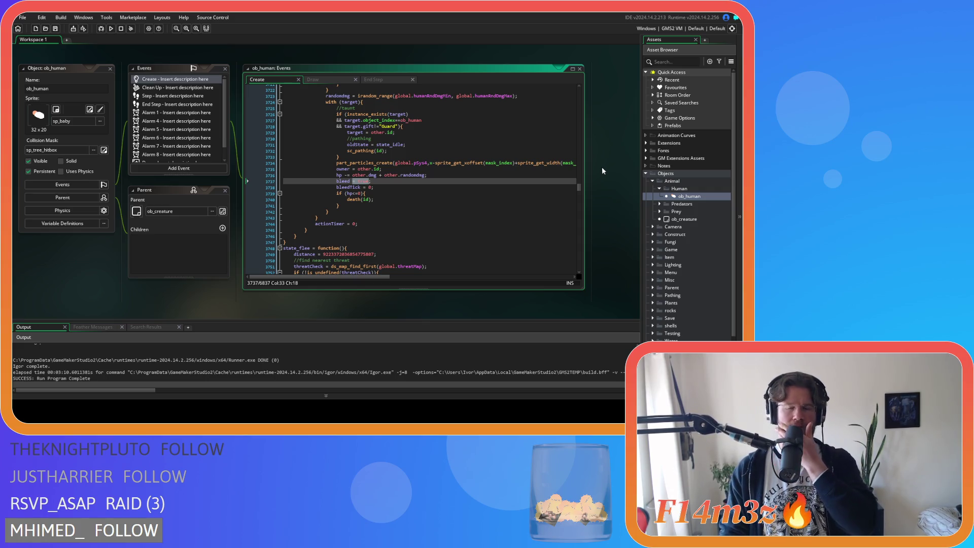
{"action": "scroll", "coordinate": [702, 252], "scroll_direction": "down", "scroll_amount": 2}
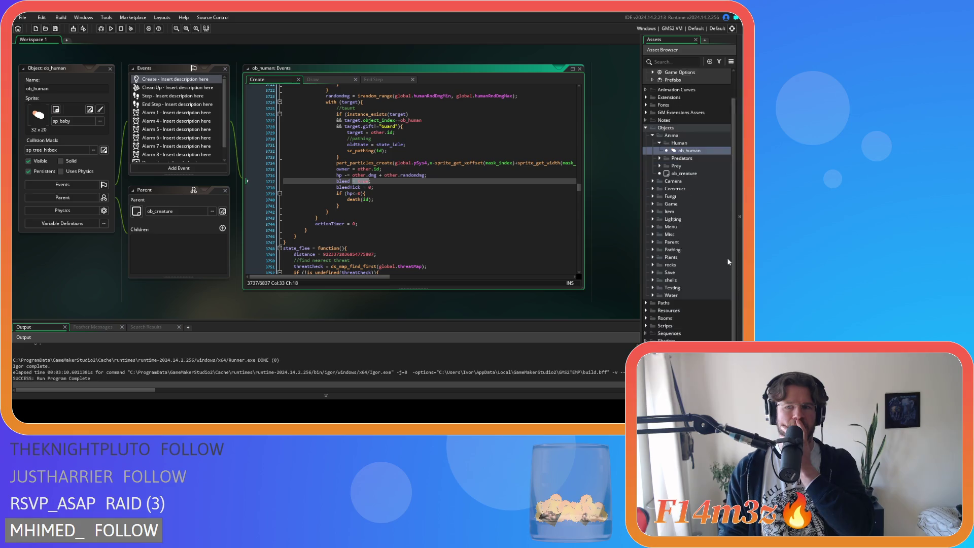
Expand Scripts > Effects and review the sc_effectBleed timer reset line.
{"action": "left_click", "coordinate": [653, 319]}
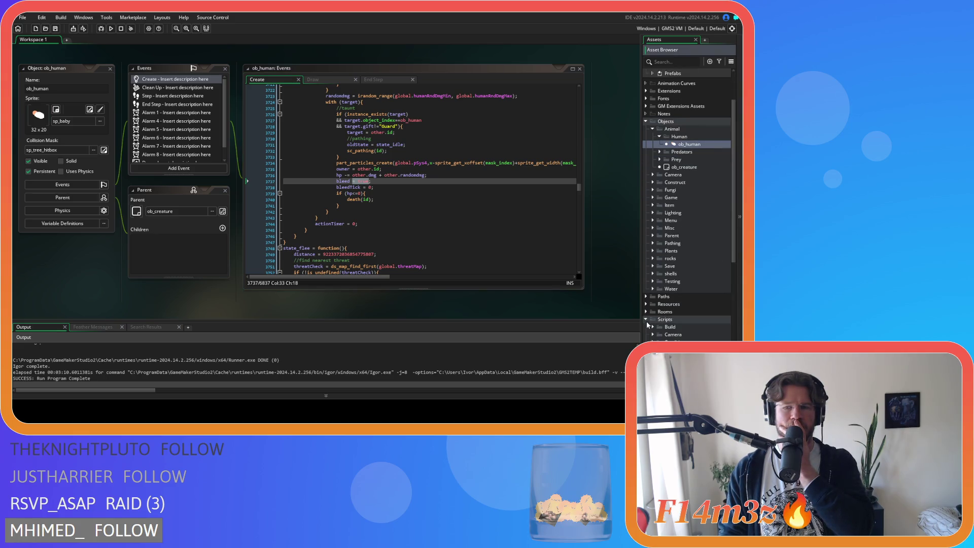
{"action": "scroll", "coordinate": [653, 325], "scroll_direction": "down", "scroll_amount": 3}
{"action": "scroll", "coordinate": [658, 272], "scroll_direction": "down", "scroll_amount": 2}
{"action": "left_click", "coordinate": [653, 256]}
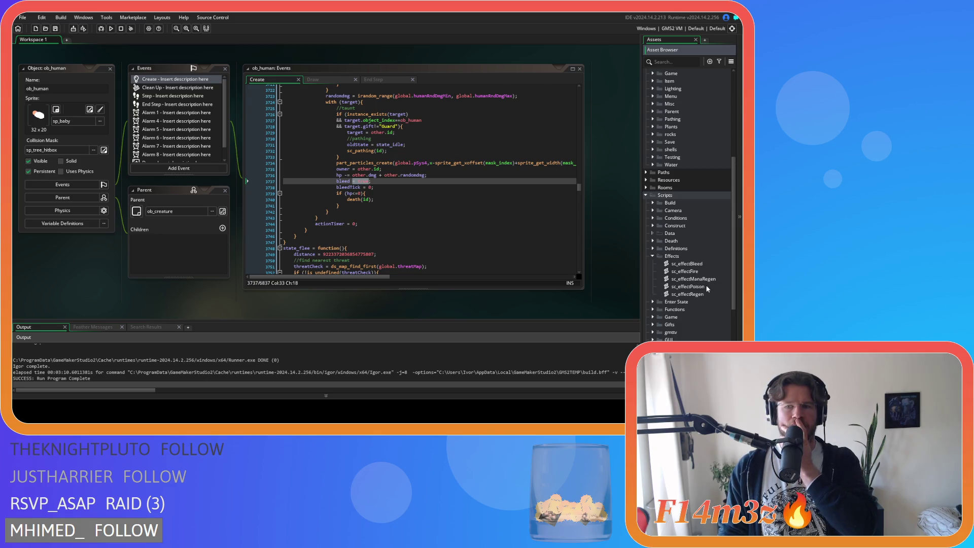
{"action": "double_click", "coordinate": [702, 264]}
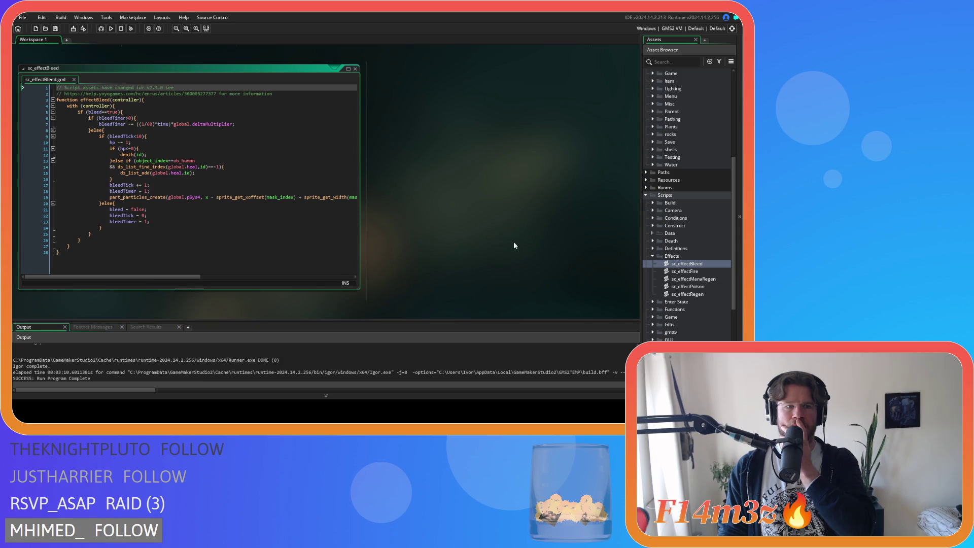
{"action": "left_click", "coordinate": [170, 219]}
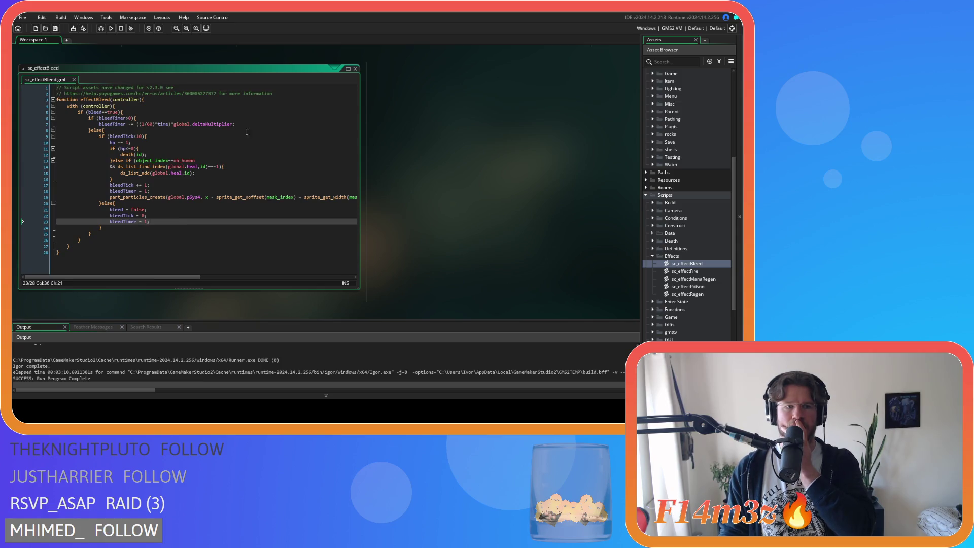
{"action": "left_click", "coordinate": [355, 69]}
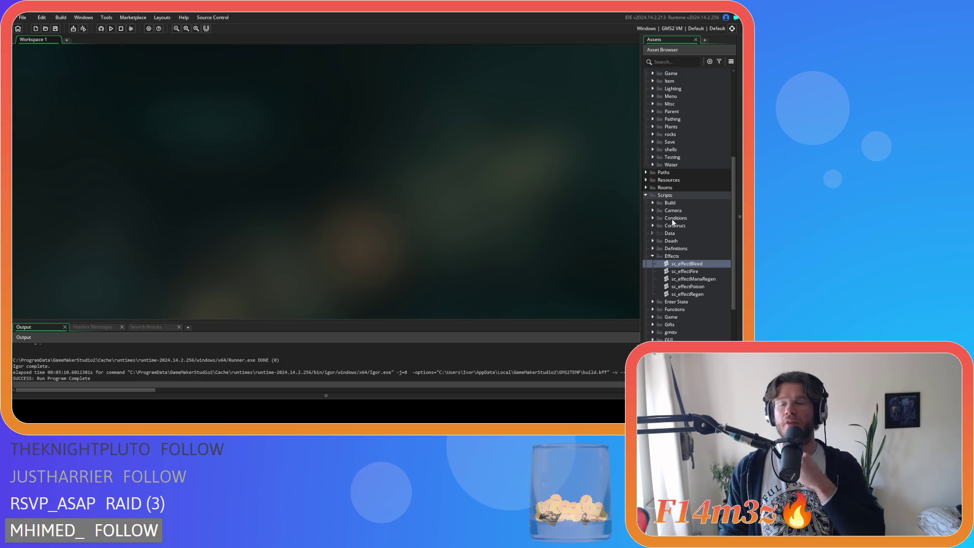
Review the poison timer reset line in sc_effectPoison, then reopen ob_human.
{"action": "double_click", "coordinate": [689, 287]}
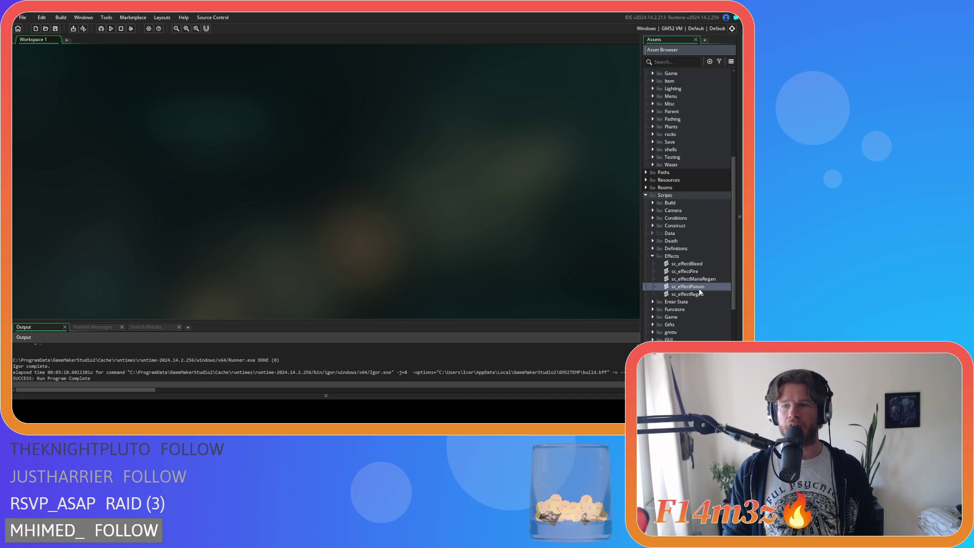
{"action": "left_click_drag", "start_coordinate": [136, 179], "coordinate": [204, 185]}
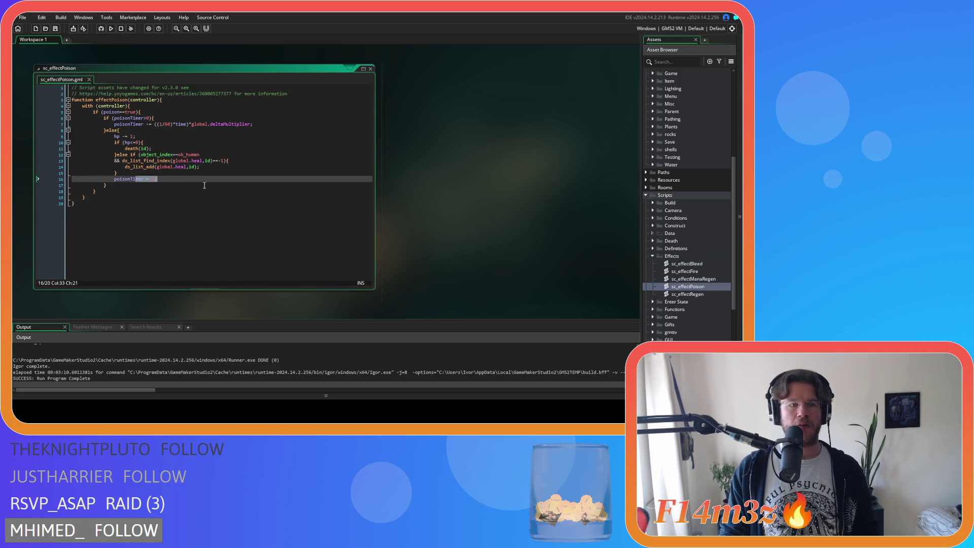
{"action": "left_click", "coordinate": [370, 69]}
{"action": "scroll", "coordinate": [700, 202], "scroll_direction": "up", "scroll_amount": 8}
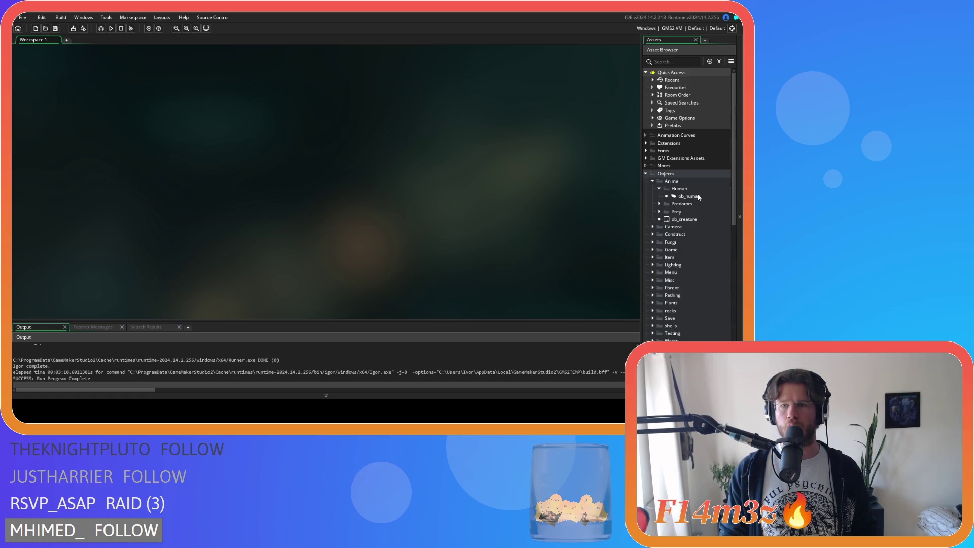
{"action": "double_click", "coordinate": [689, 196]}
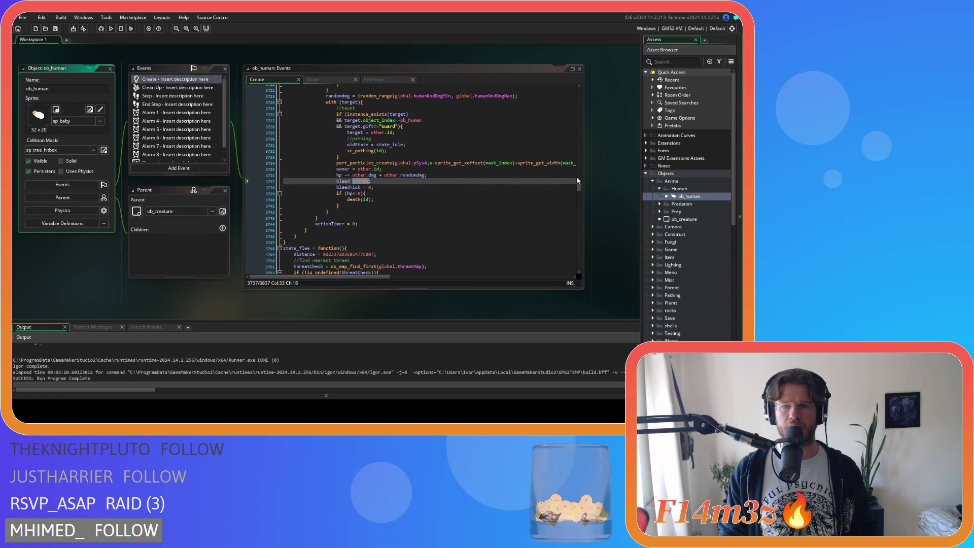
Search ob_human's Create code for 'poison' to find poisonTimer = 1.
{"action": "left_click_drag", "start_coordinate": [579, 192], "coordinate": [579, 88]}
{"action": "left_click", "coordinate": [404, 175]}
{"action": "key", "text": "ctrl+f"}
{"action": "type", "text": "poison"}
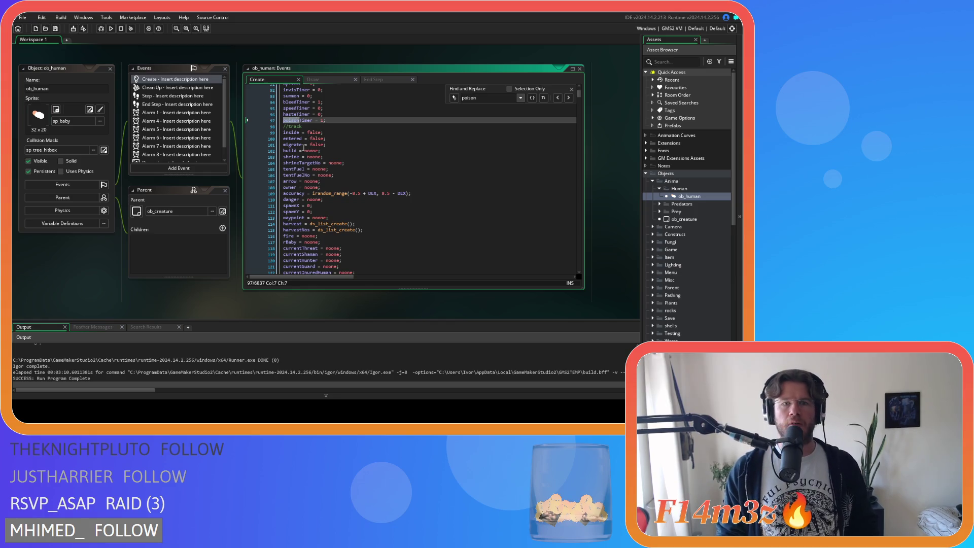
{"action": "left_click", "coordinate": [350, 120]}
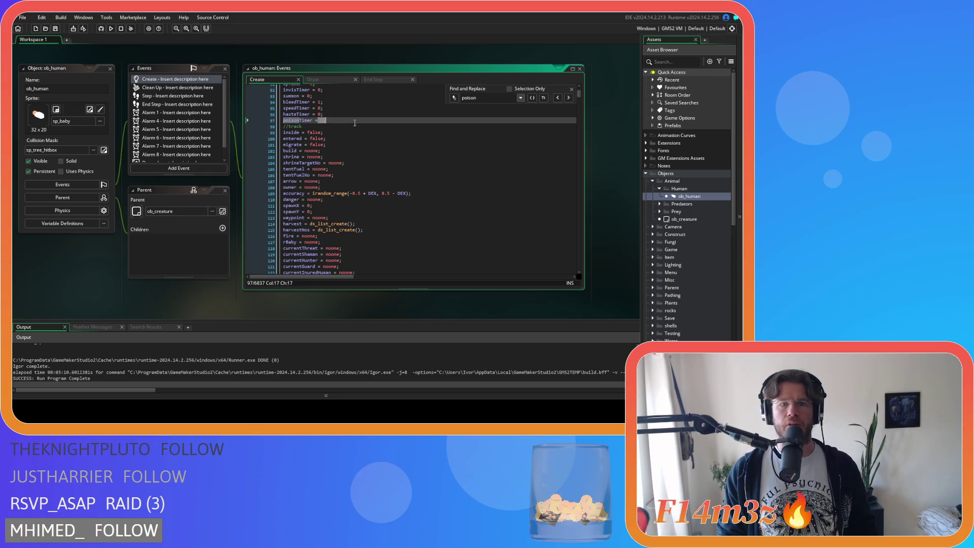
{"action": "left_click", "coordinate": [572, 89]}
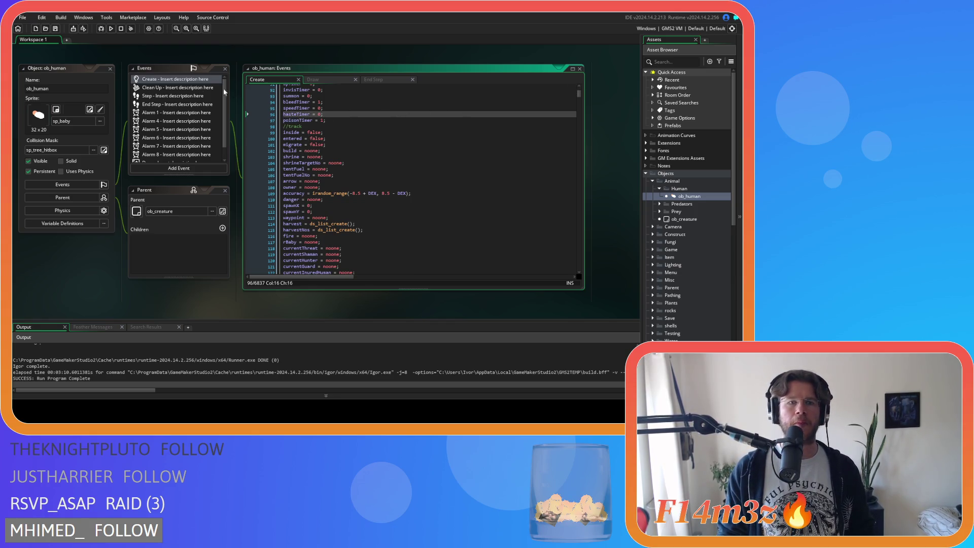
Jump from the End Step effectPoison call into sc_effectPoison, check lines 7–14, then close it.
{"action": "left_click", "coordinate": [375, 79]}
{"action": "left_click", "coordinate": [326, 187]}
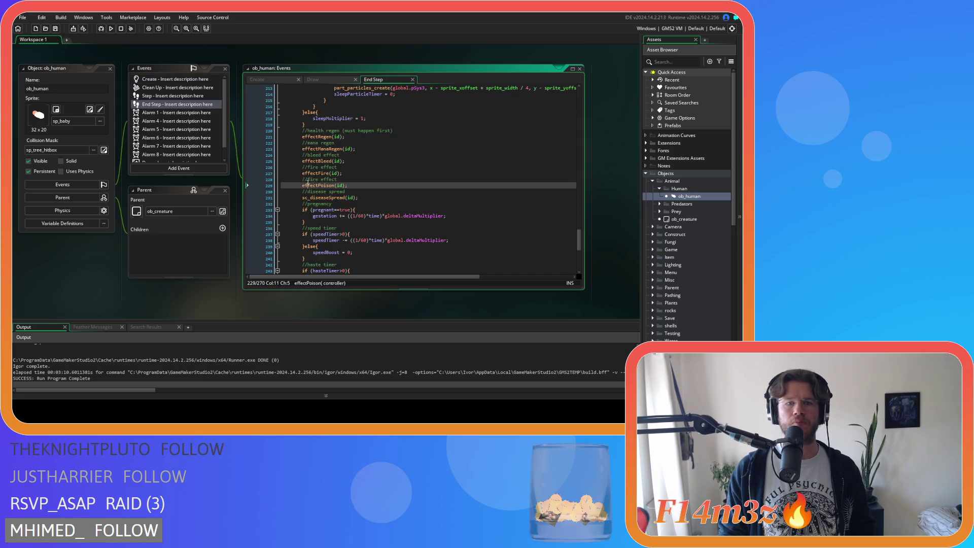
{"action": "middle_click", "coordinate": [327, 187]}
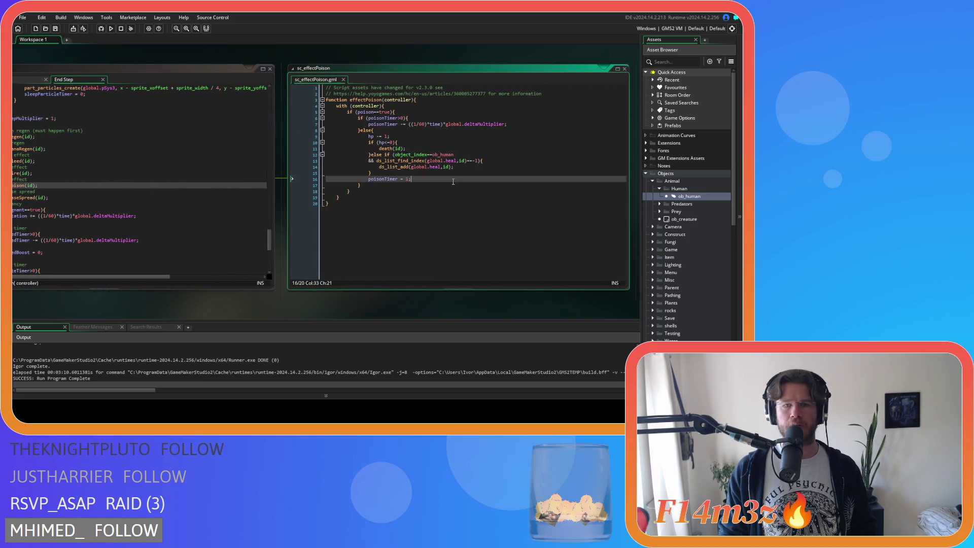
{"action": "left_click_drag", "start_coordinate": [390, 124], "coordinate": [381, 167]}
{"action": "left_click", "coordinate": [343, 80]}
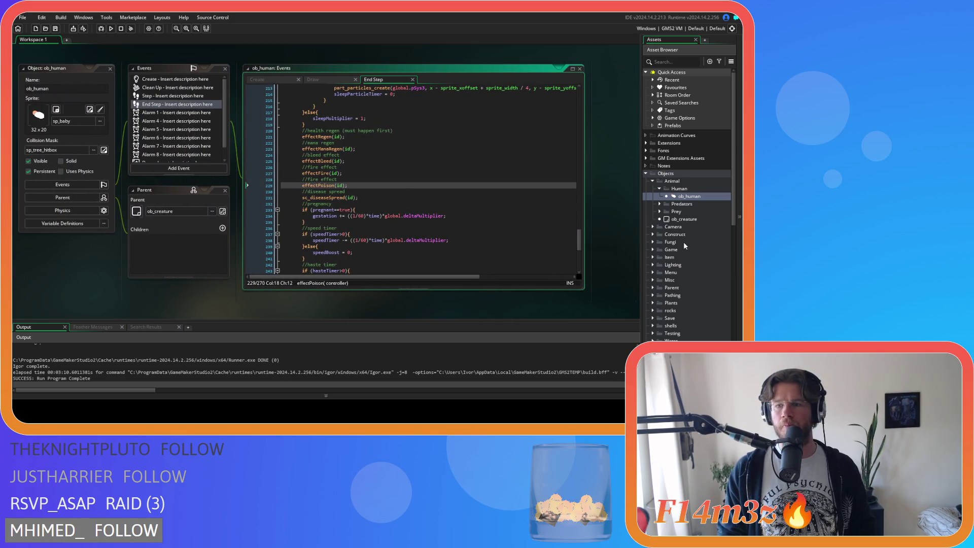
Collapse the Effects and Scripts folders in the asset list.
{"action": "scroll", "coordinate": [683, 242], "scroll_direction": "down", "scroll_amount": 10}
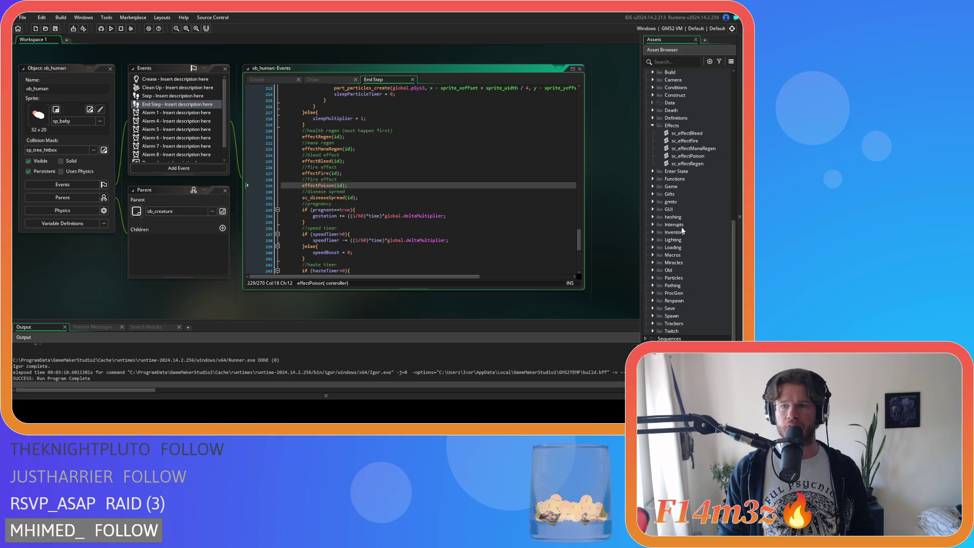
{"action": "left_click", "coordinate": [650, 124]}
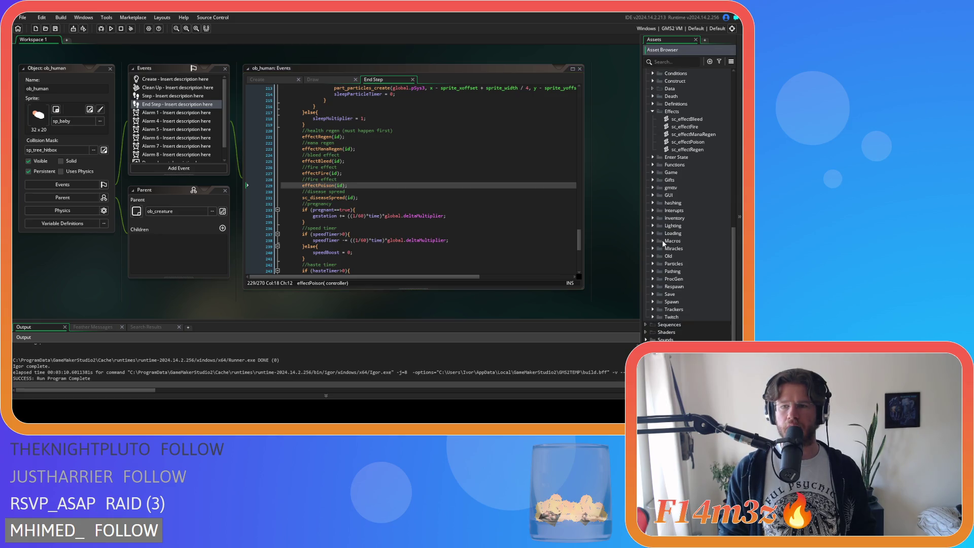
{"action": "scroll", "coordinate": [672, 219], "scroll_direction": "up", "scroll_amount": 3}
{"action": "left_click", "coordinate": [654, 174]}
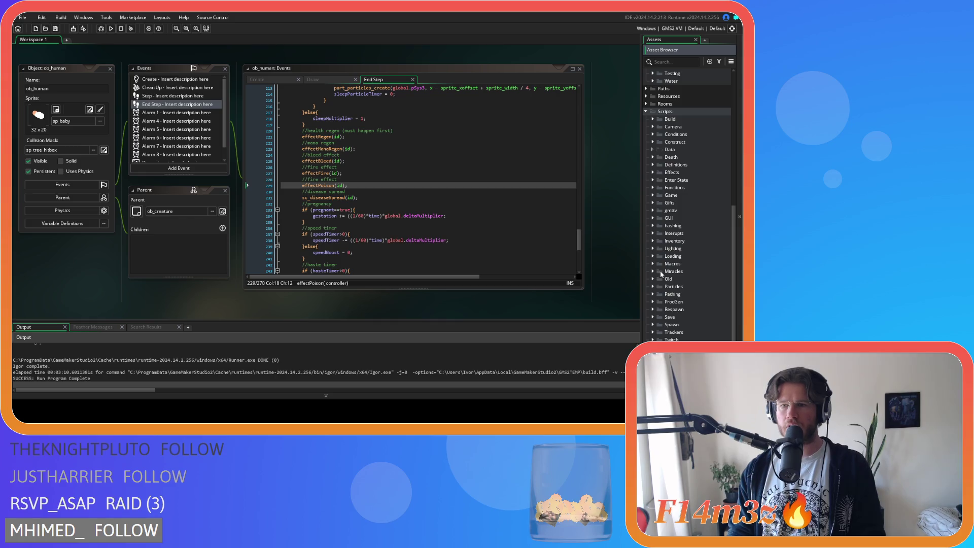
{"action": "left_click", "coordinate": [646, 112]}
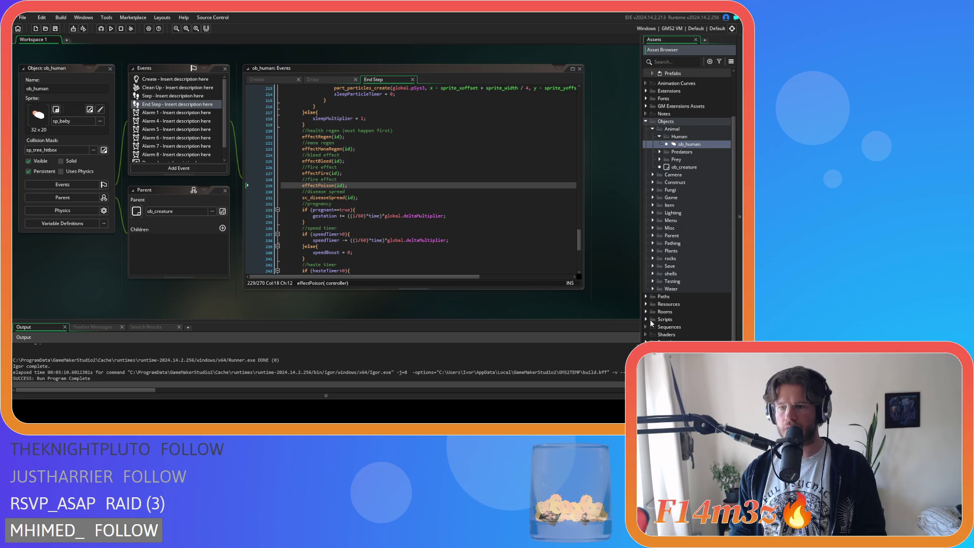
Expand Sprites > UI > Icons > Alerts and select sp_mana.
{"action": "scroll", "coordinate": [657, 325], "scroll_direction": "down", "scroll_amount": 4}
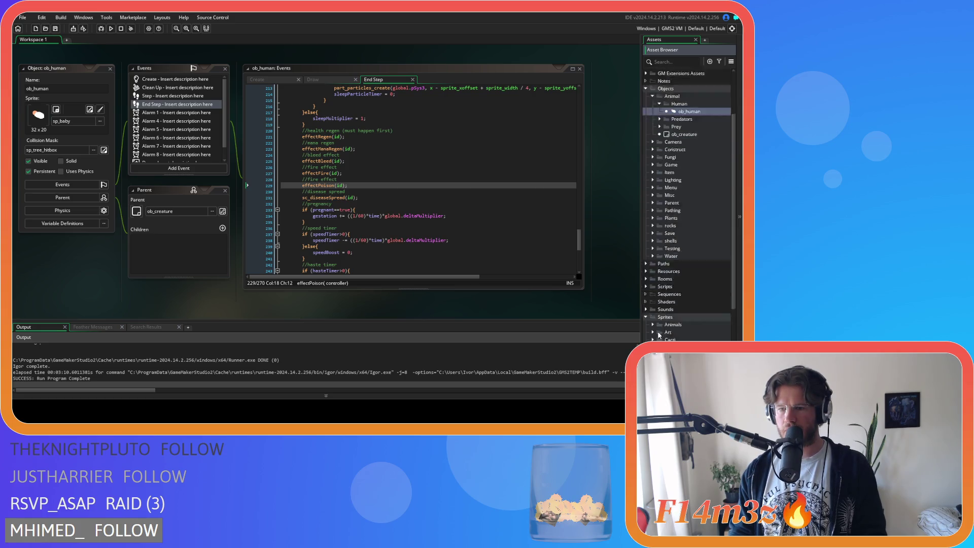
{"action": "left_click", "coordinate": [653, 332]}
{"action": "scroll", "coordinate": [659, 335], "scroll_direction": "down", "scroll_amount": 2}
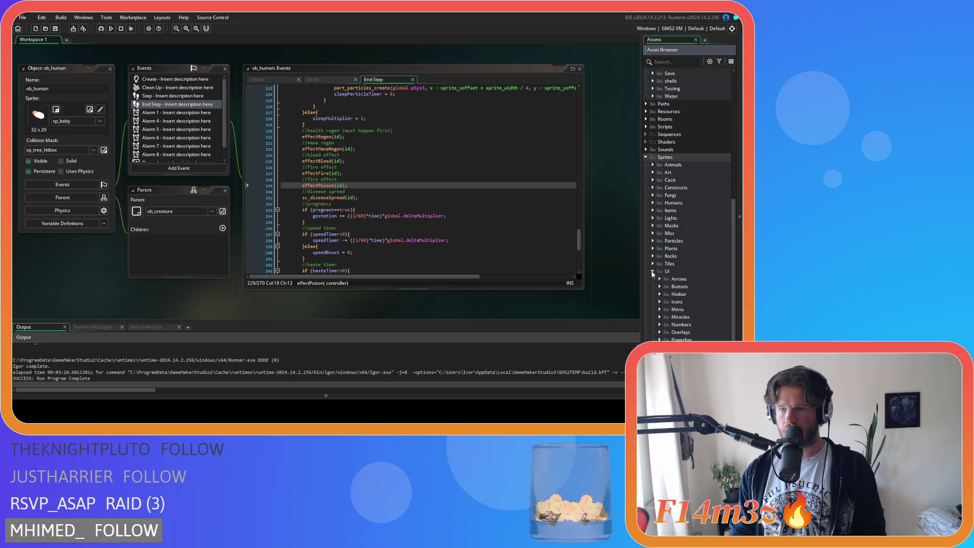
{"action": "scroll", "coordinate": [652, 272], "scroll_direction": "down", "scroll_amount": 1}
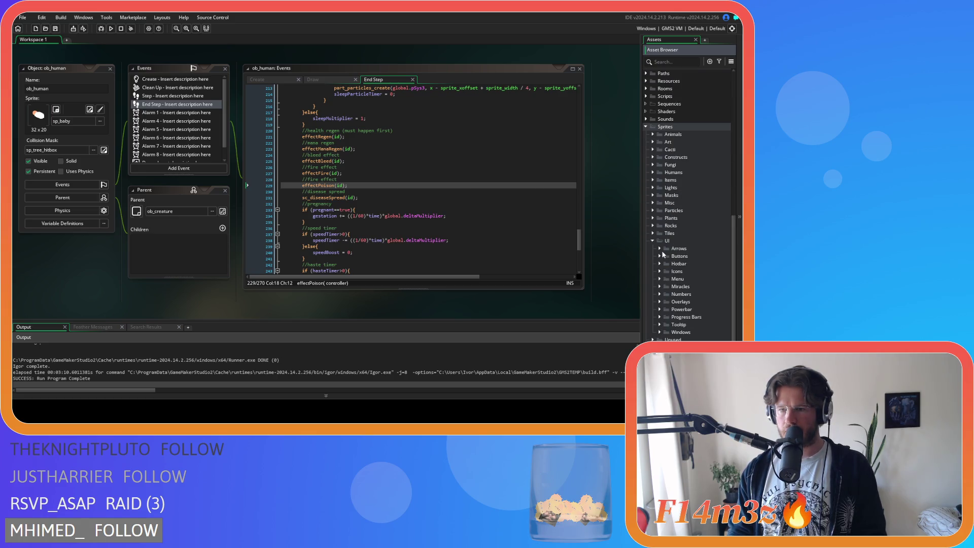
{"action": "scroll", "coordinate": [655, 246], "scroll_direction": "up", "scroll_amount": 3}
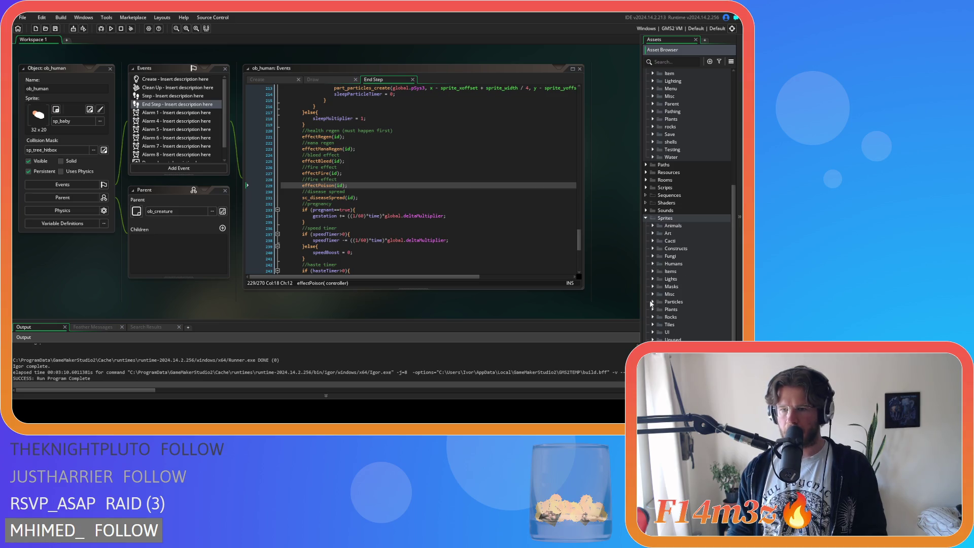
{"action": "left_click", "coordinate": [653, 332]}
{"action": "scroll", "coordinate": [660, 325], "scroll_direction": "down", "scroll_amount": 2}
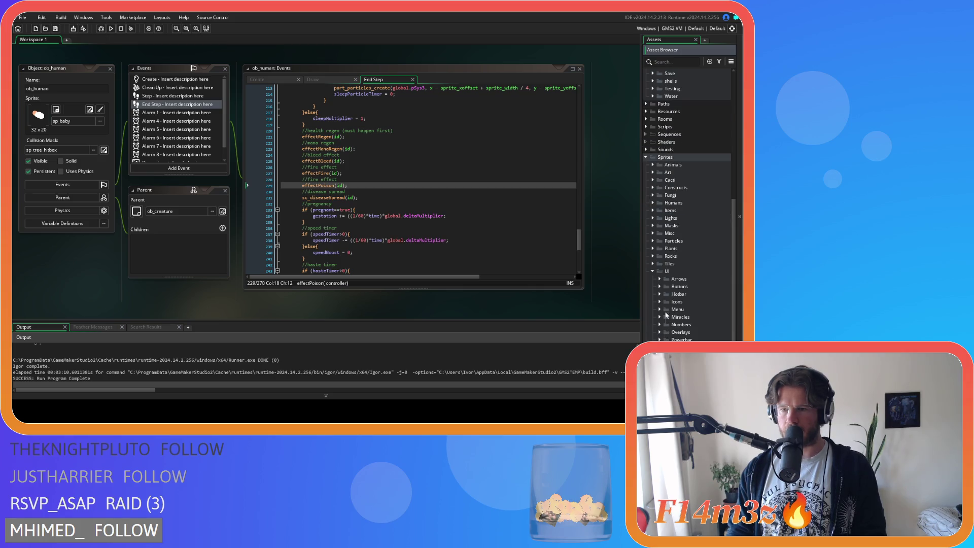
{"action": "left_click", "coordinate": [660, 302]}
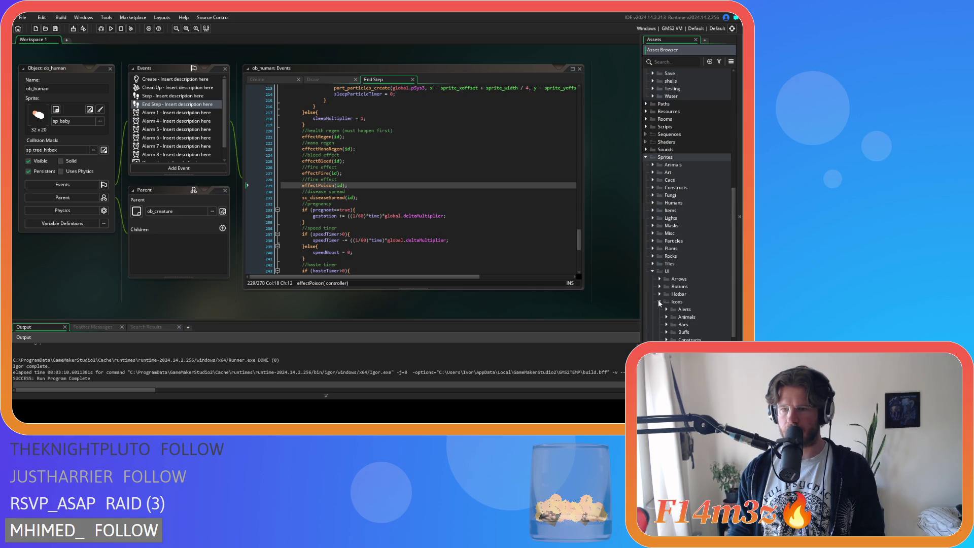
{"action": "left_click", "coordinate": [667, 309]}
{"action": "scroll", "coordinate": [668, 307], "scroll_direction": "down", "scroll_amount": 5}
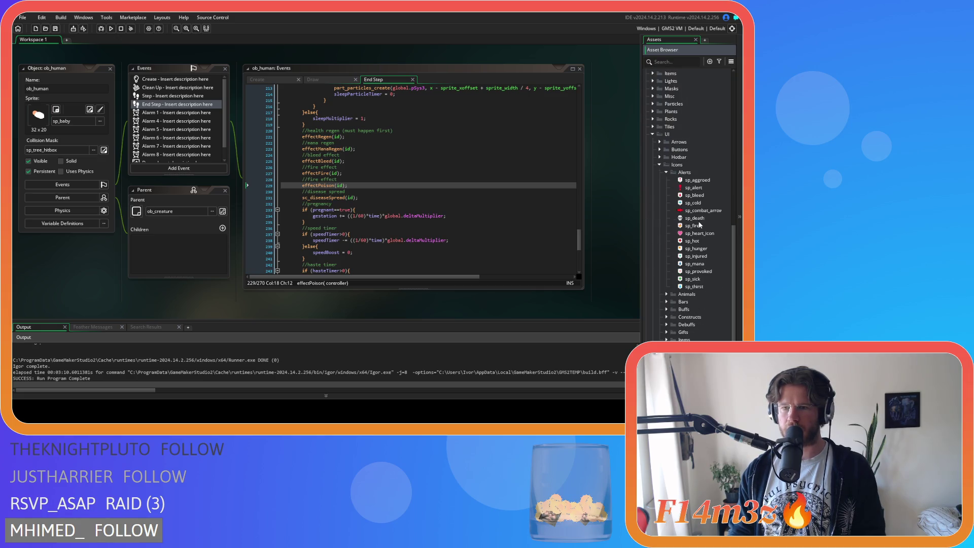
{"action": "left_click", "coordinate": [705, 264]}
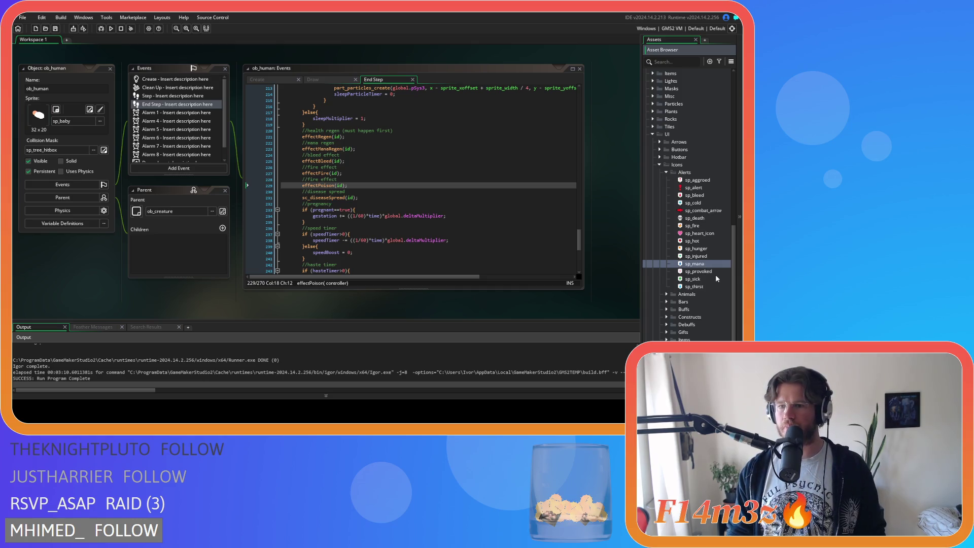
Duplicate sp_mana and name the copy sp_poison.
{"action": "key", "text": "ctrl+d"}
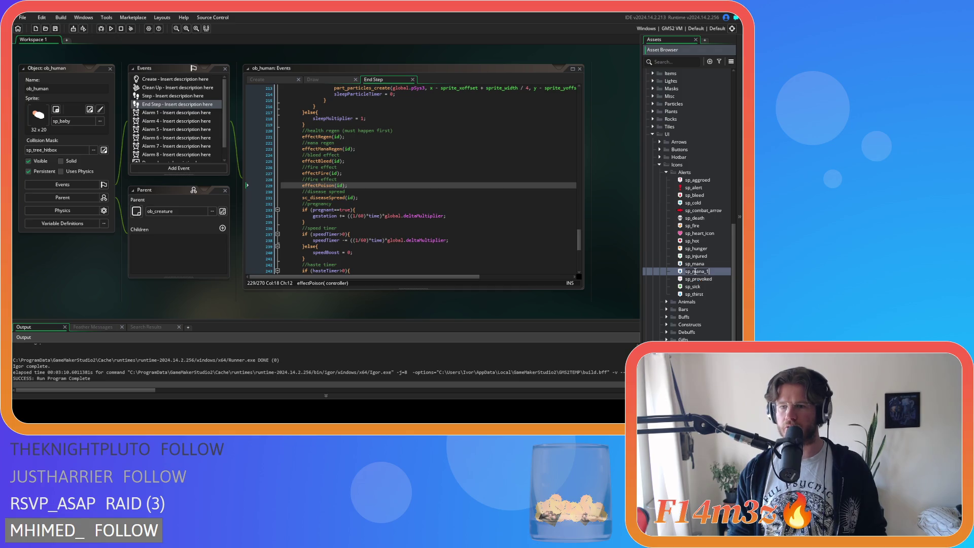
{"action": "key", "text": "BackSpace"}
{"action": "key", "text": "BackSpace"}
{"action": "key", "text": "BackSpace"}
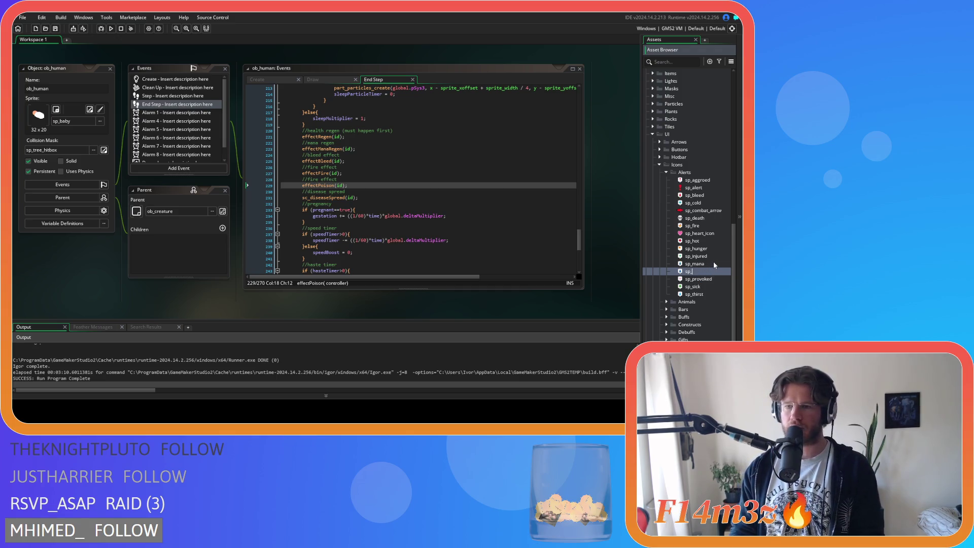
{"action": "type", "text": "poison"}
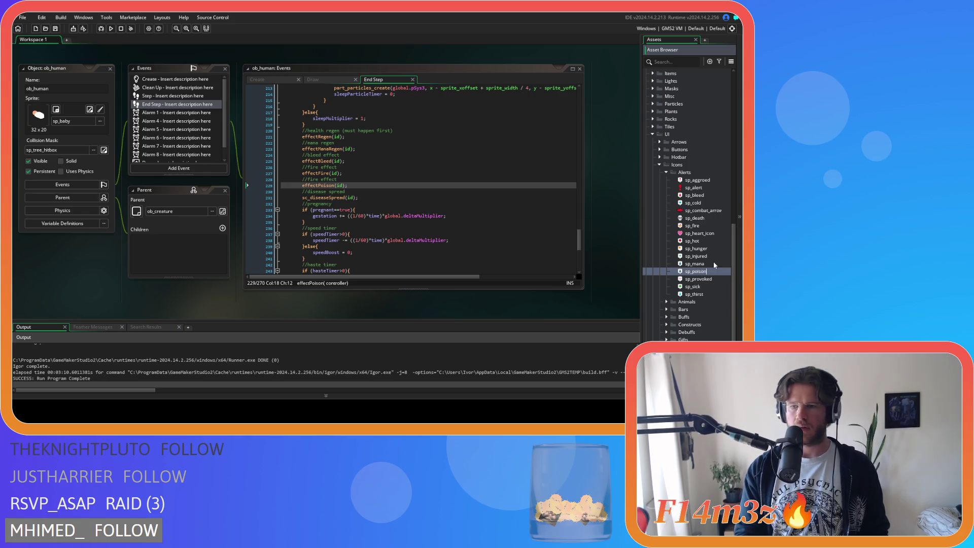
{"action": "key", "text": "Return"}
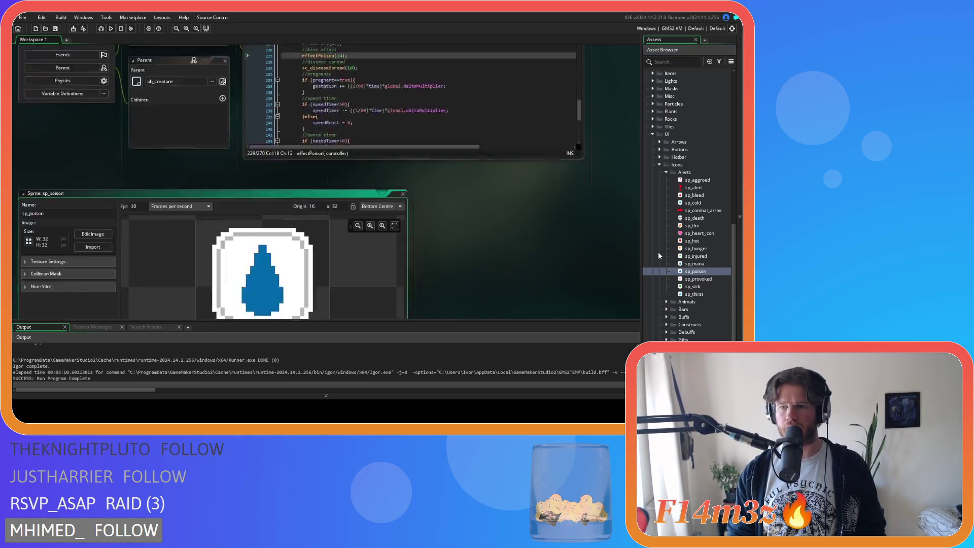
Fill sp_poison's droplet with green, then close its editors and the Alerts folder.
{"action": "left_click", "coordinate": [91, 108]}
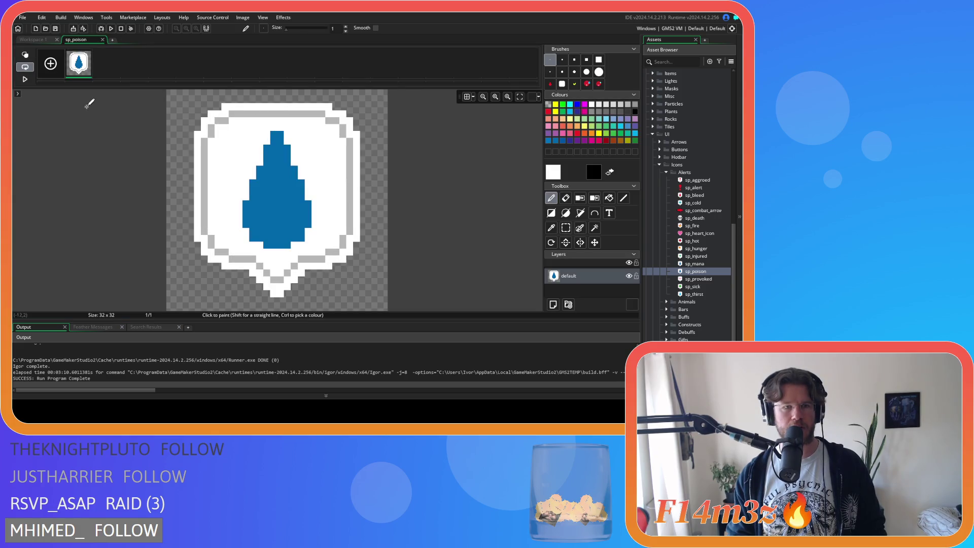
{"action": "left_click", "coordinate": [635, 142]}
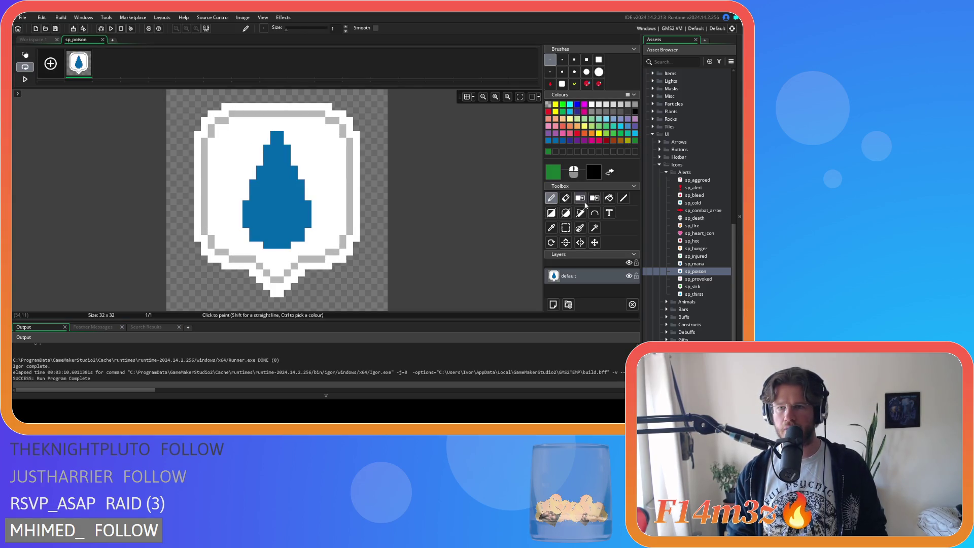
{"action": "left_click", "coordinate": [609, 198]}
{"action": "left_click", "coordinate": [248, 185]}
{"action": "key", "text": "ctrl+z"}
{"action": "left_click", "coordinate": [287, 191]}
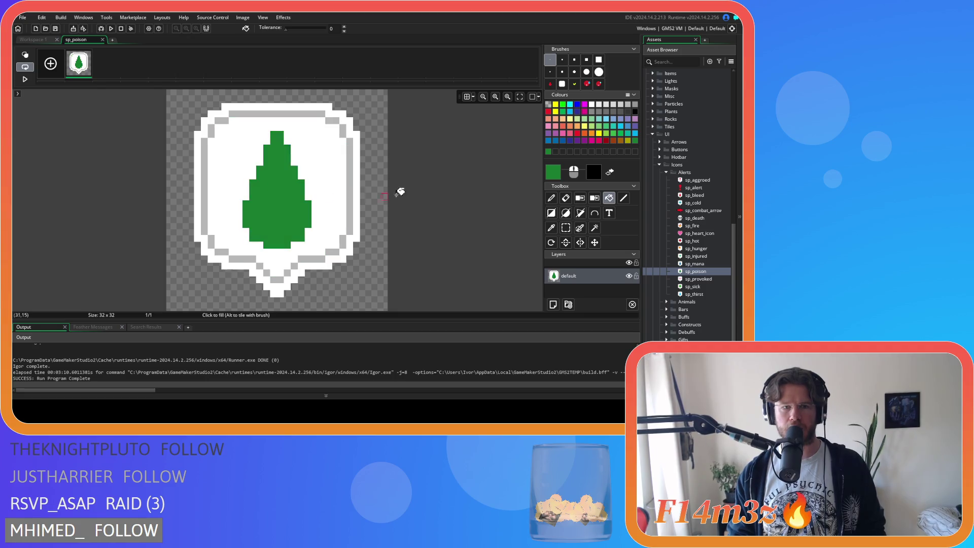
{"action": "left_click", "coordinate": [102, 39]}
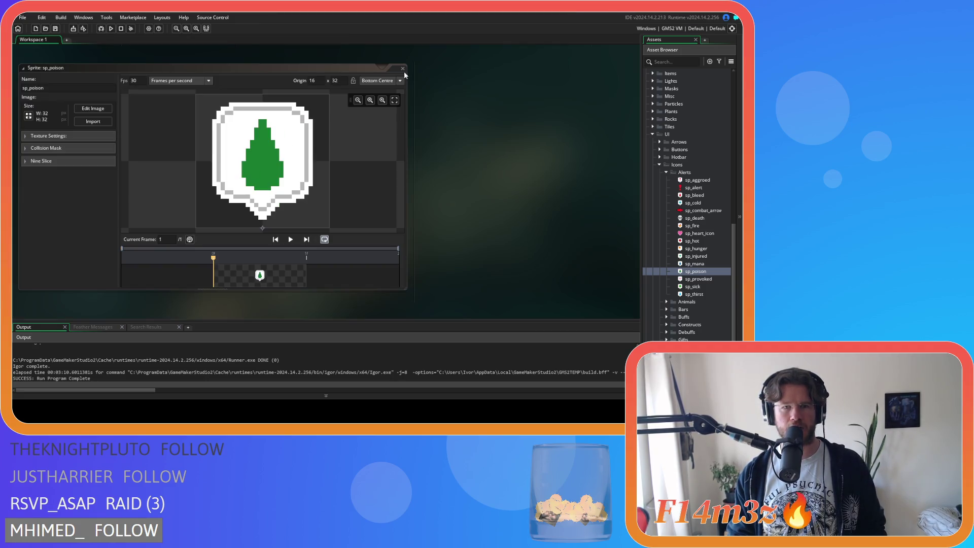
{"action": "left_click", "coordinate": [404, 74]}
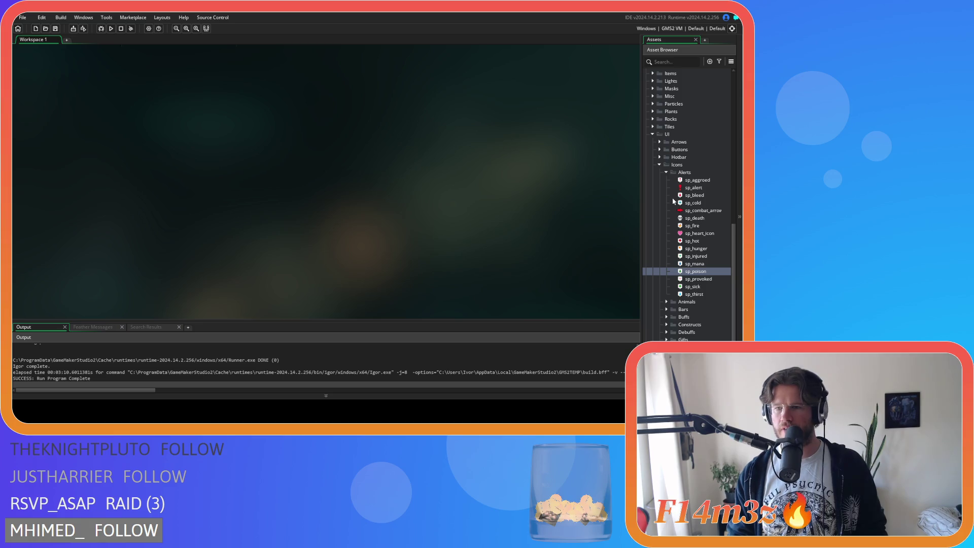
{"action": "left_click", "coordinate": [666, 173]}
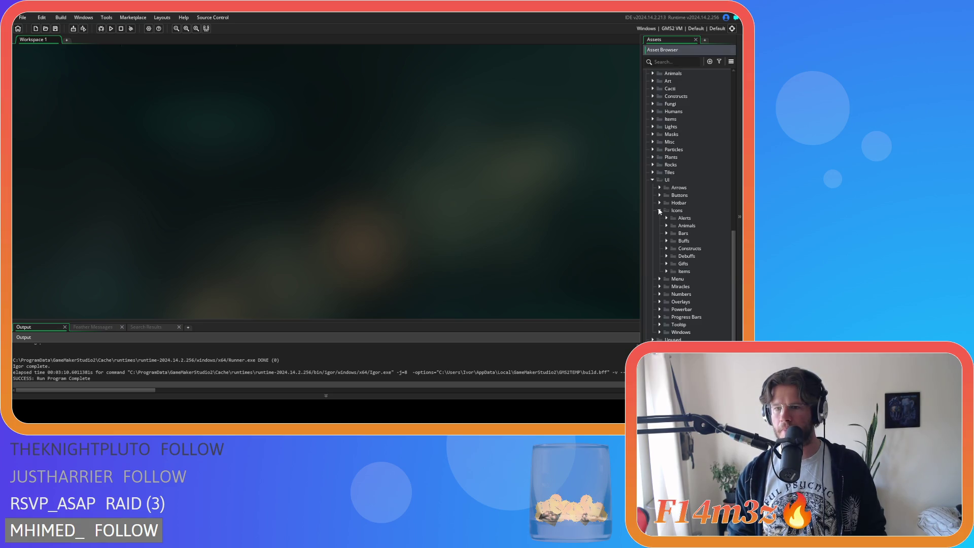
Collapse the Icons and Windows folders and re-expand the UI sprite folder.
{"action": "left_click", "coordinate": [659, 210]}
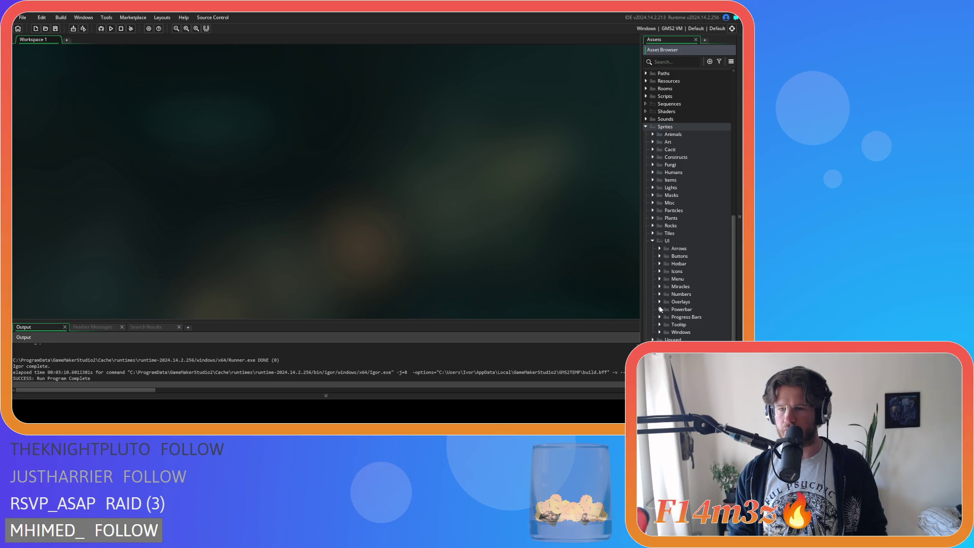
{"action": "left_click", "coordinate": [661, 332]}
{"action": "scroll", "coordinate": [662, 332], "scroll_direction": "down", "scroll_amount": 3}
{"action": "left_click", "coordinate": [656, 271]}
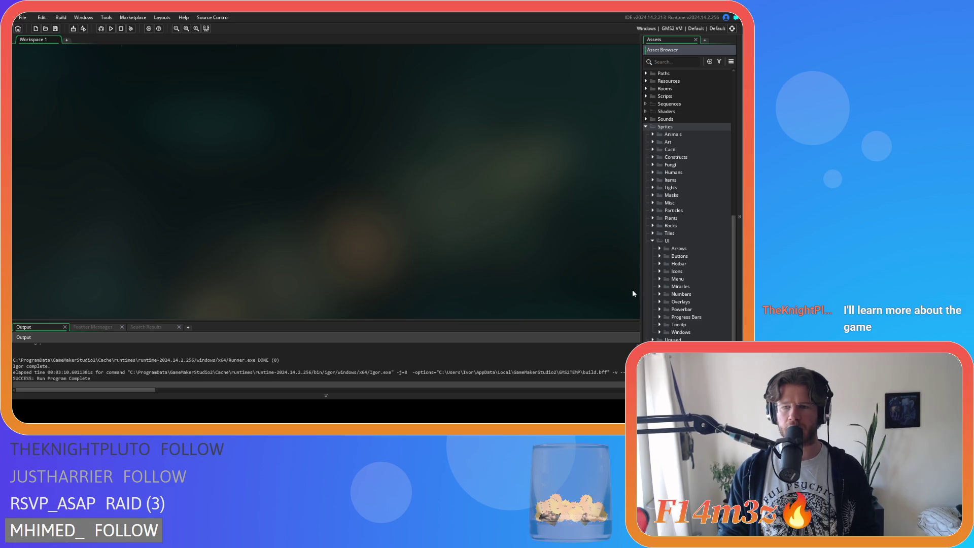
{"action": "left_click", "coordinate": [652, 241]}
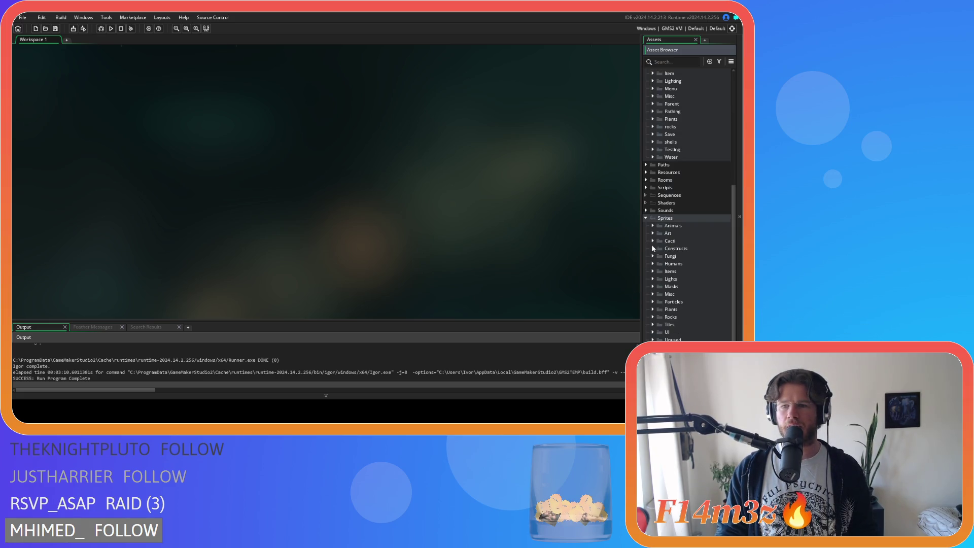
{"action": "left_click", "coordinate": [653, 331]}
{"action": "scroll", "coordinate": [654, 329], "scroll_direction": "down", "scroll_amount": 4}
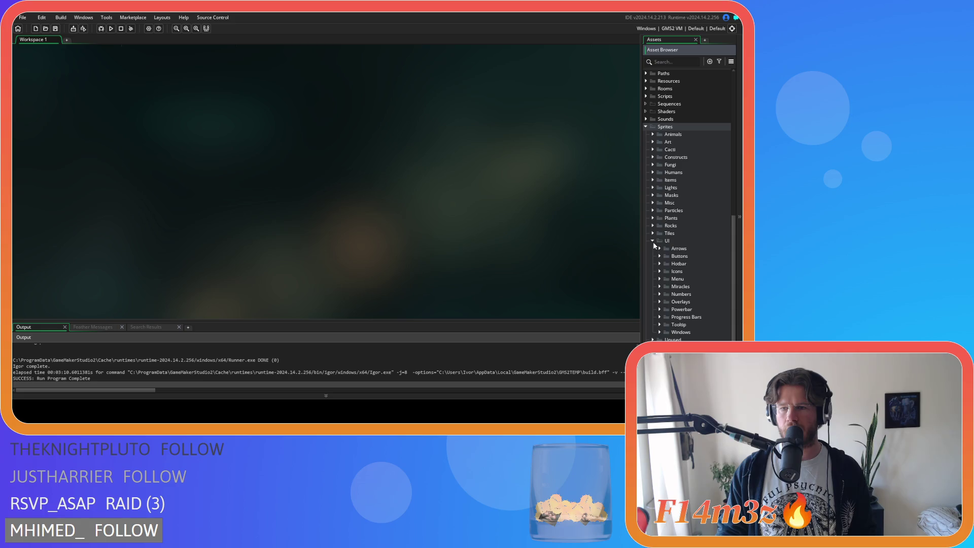
Expand UI > Icons > Debuffs to list the debuff sprites.
{"action": "left_click", "coordinate": [660, 264]}
{"action": "left_click", "coordinate": [660, 264]}
{"action": "left_click", "coordinate": [660, 264]}
{"action": "left_click", "coordinate": [660, 264]}
{"action": "left_click", "coordinate": [660, 264]}
{"action": "left_click", "coordinate": [659, 264]}
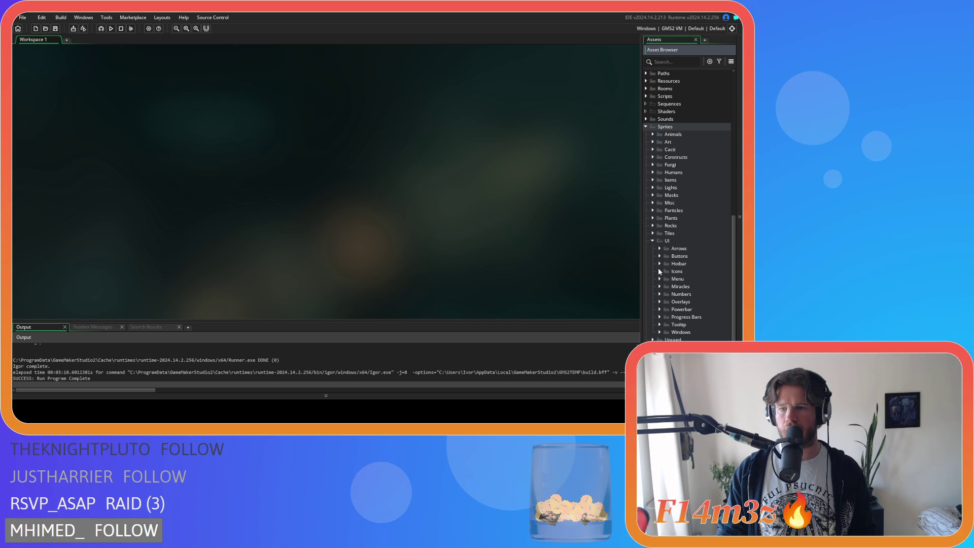
{"action": "left_click", "coordinate": [660, 272]}
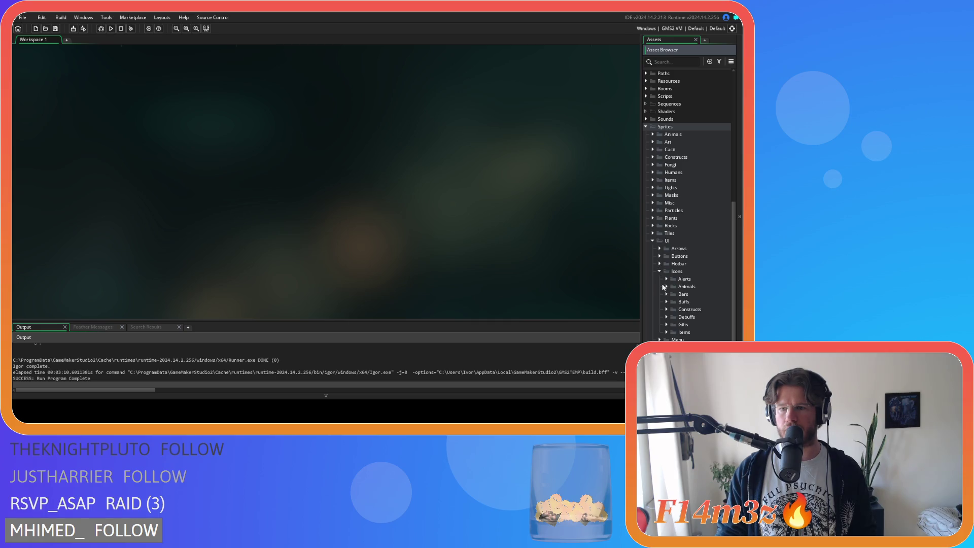
{"action": "left_click", "coordinate": [670, 316]}
Select sp_debuff_poison, then scroll the asset list back up to Objects > Animal > Human.
{"action": "scroll", "coordinate": [671, 316], "scroll_direction": "down", "scroll_amount": 2}
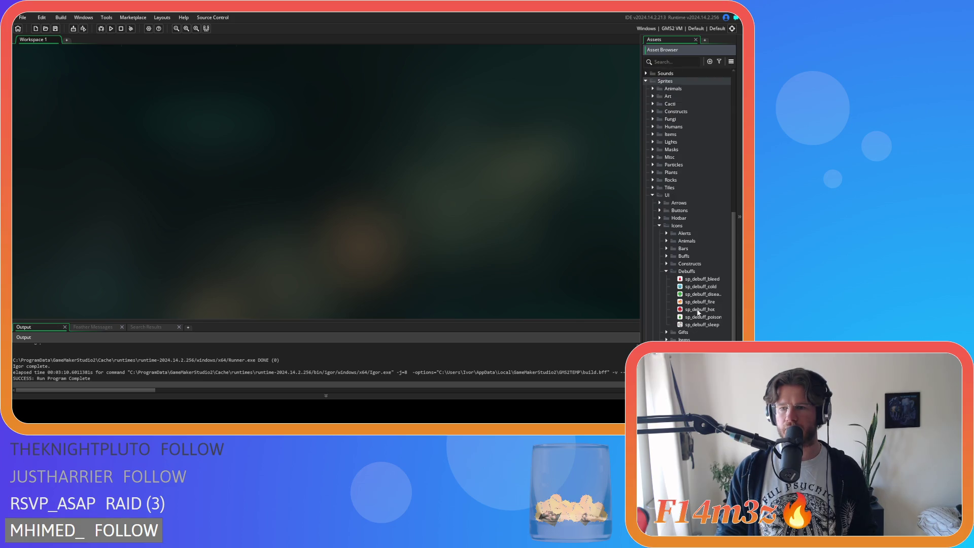
{"action": "left_click", "coordinate": [703, 318]}
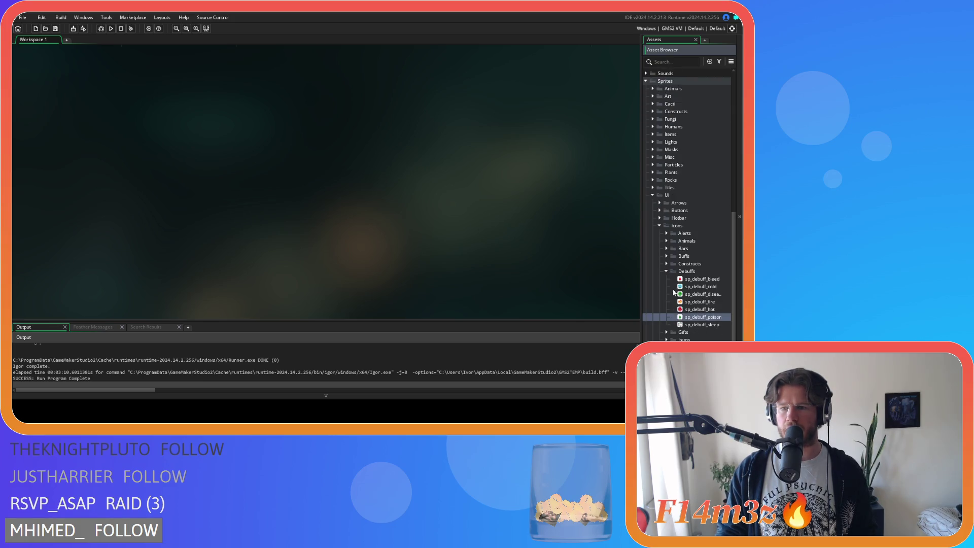
{"action": "scroll", "coordinate": [675, 293], "scroll_direction": "up", "scroll_amount": 8}
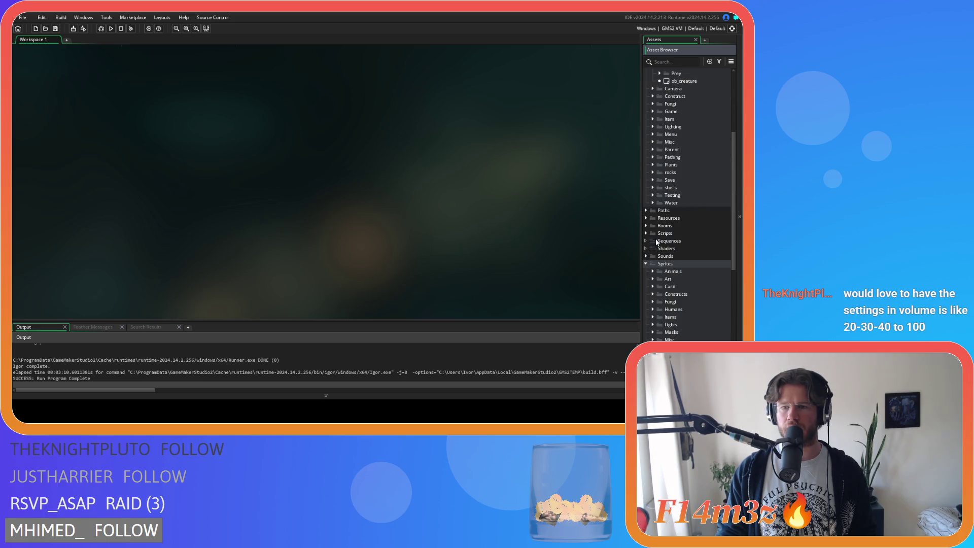
{"action": "scroll", "coordinate": [645, 142], "scroll_direction": "up", "scroll_amount": 4}
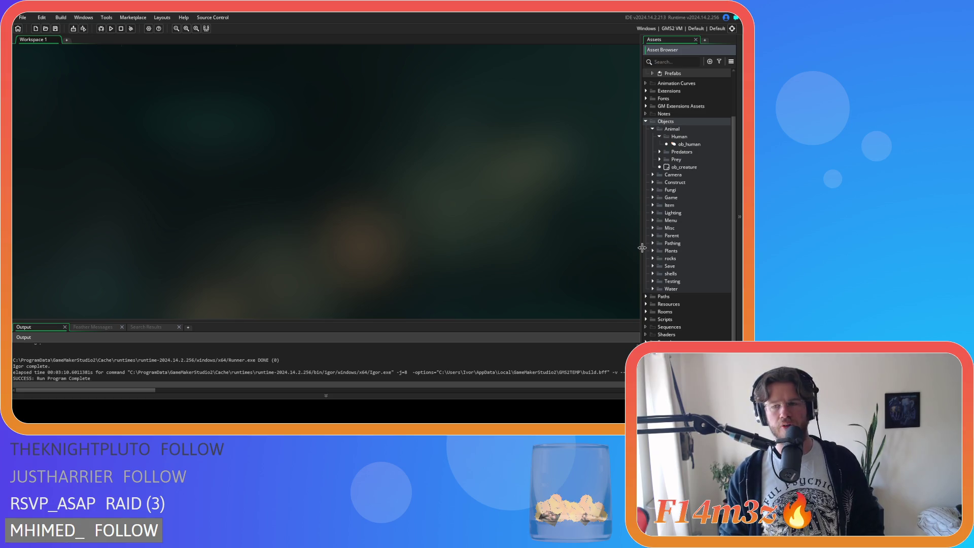
Collapse the Human, Animal and Objects folders in the asset list.
{"action": "left_click", "coordinate": [659, 137]}
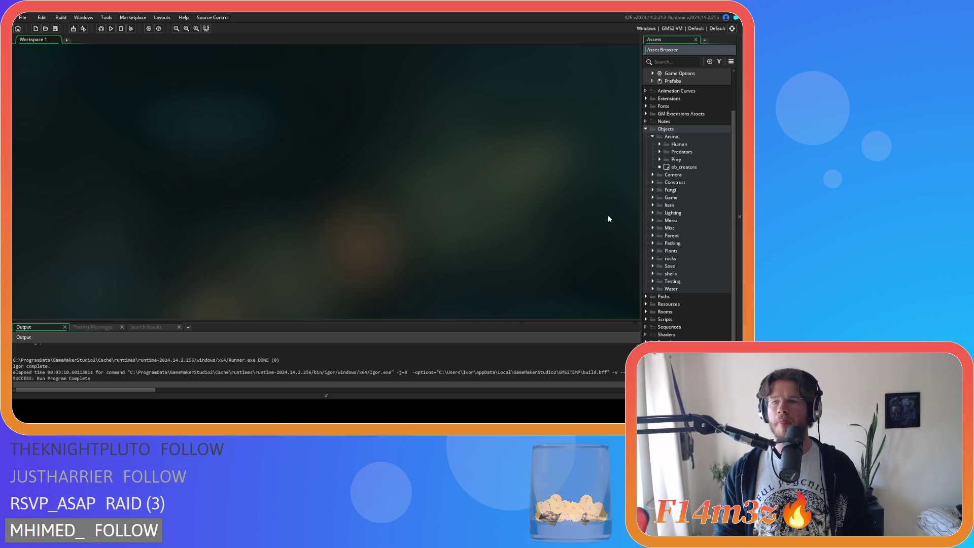
{"action": "left_click", "coordinate": [652, 137]}
{"action": "left_click", "coordinate": [653, 167]}
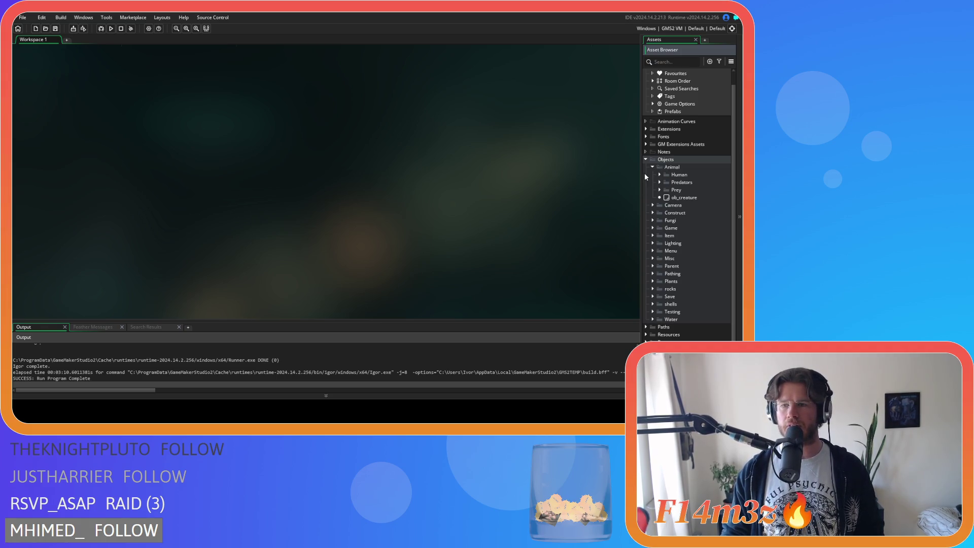
{"action": "left_click", "coordinate": [653, 168]}
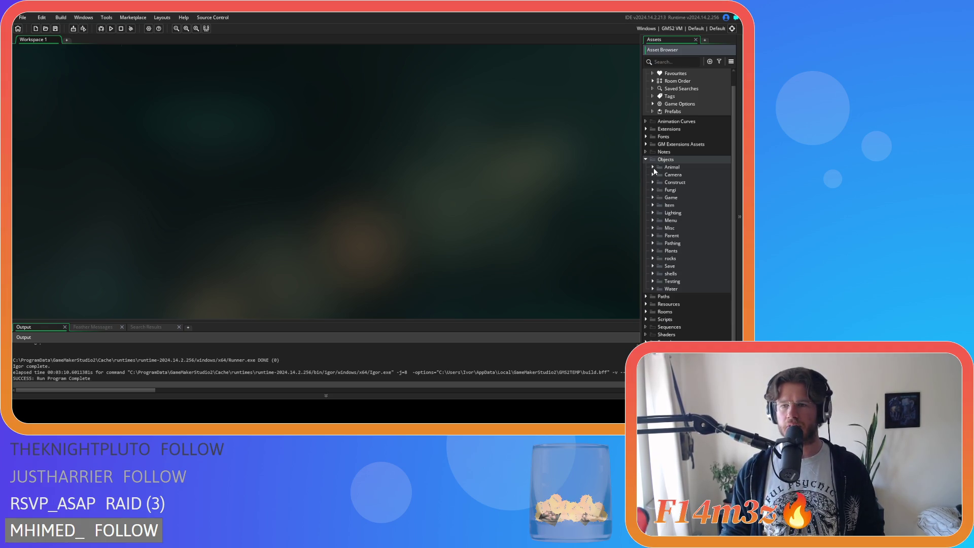
{"action": "left_click", "coordinate": [653, 198]}
{"action": "left_click", "coordinate": [653, 197]}
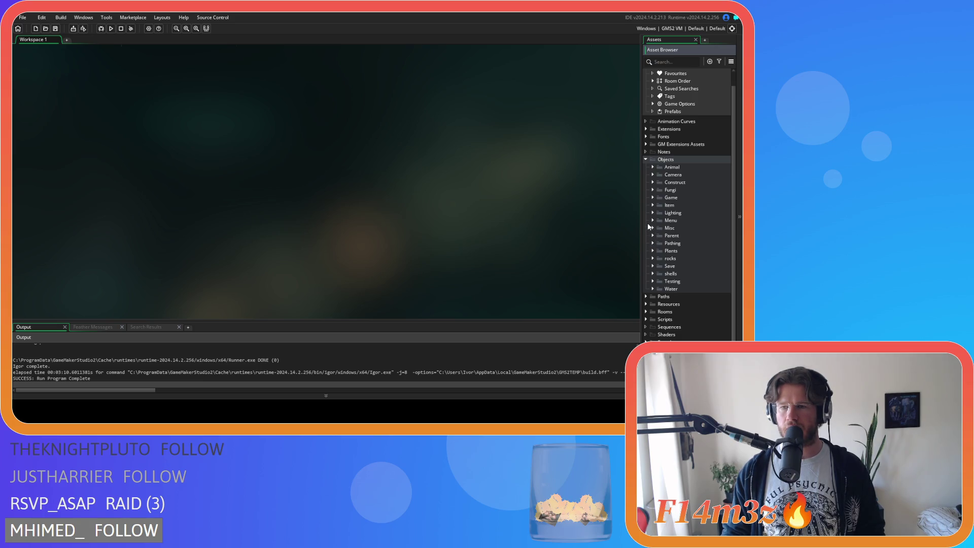
{"action": "left_click", "coordinate": [646, 159]}
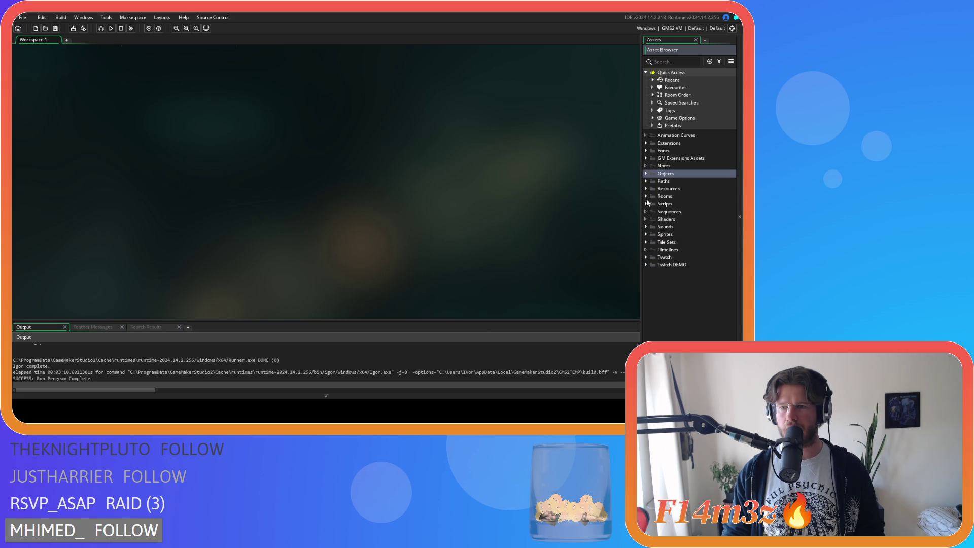
Expand Scripts > GUI > Tribe and open sc_windowTribe.
{"action": "left_click", "coordinate": [647, 204]}
{"action": "left_click", "coordinate": [646, 203]}
{"action": "scroll", "coordinate": [672, 236], "scroll_direction": "down", "scroll_amount": 3}
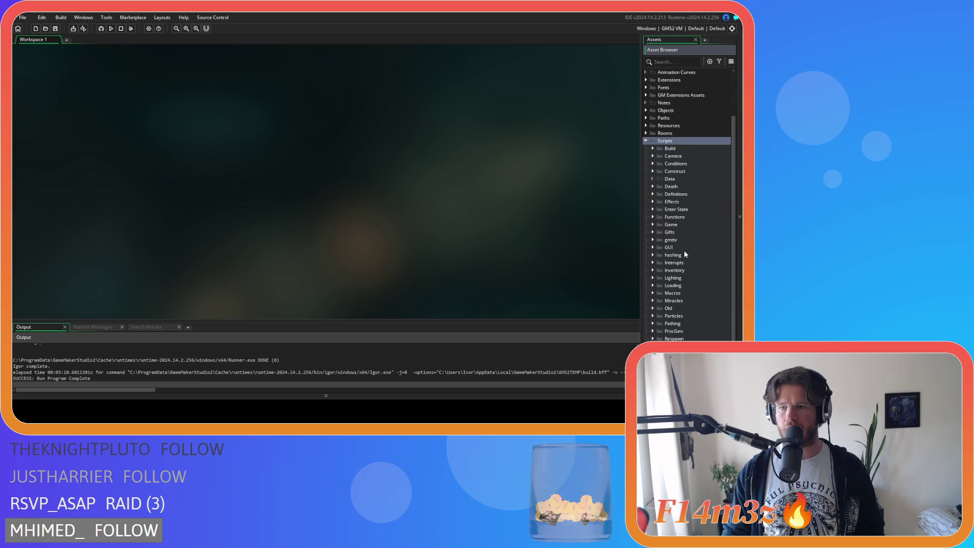
{"action": "scroll", "coordinate": [686, 252], "scroll_direction": "down", "scroll_amount": 2}
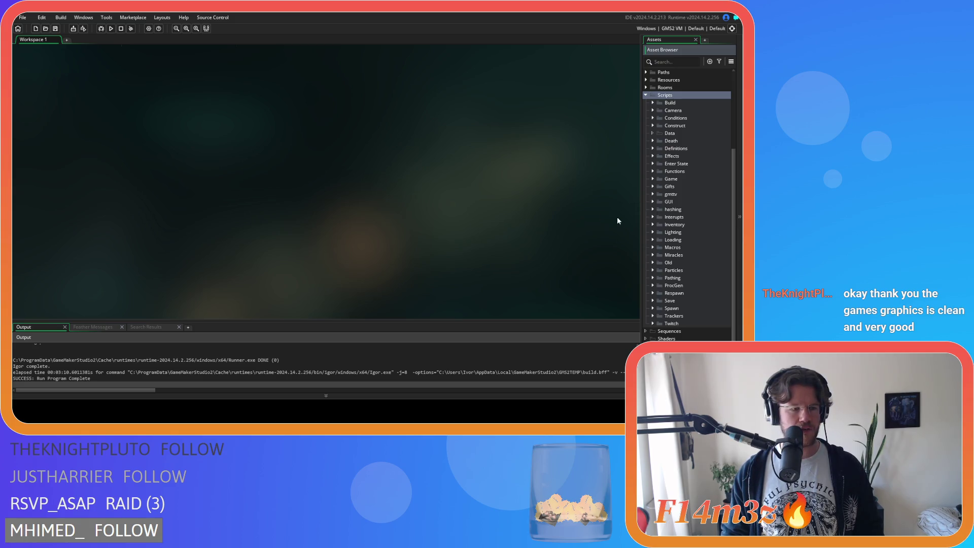
{"action": "left_click", "coordinate": [654, 178]}
{"action": "left_click", "coordinate": [653, 178]}
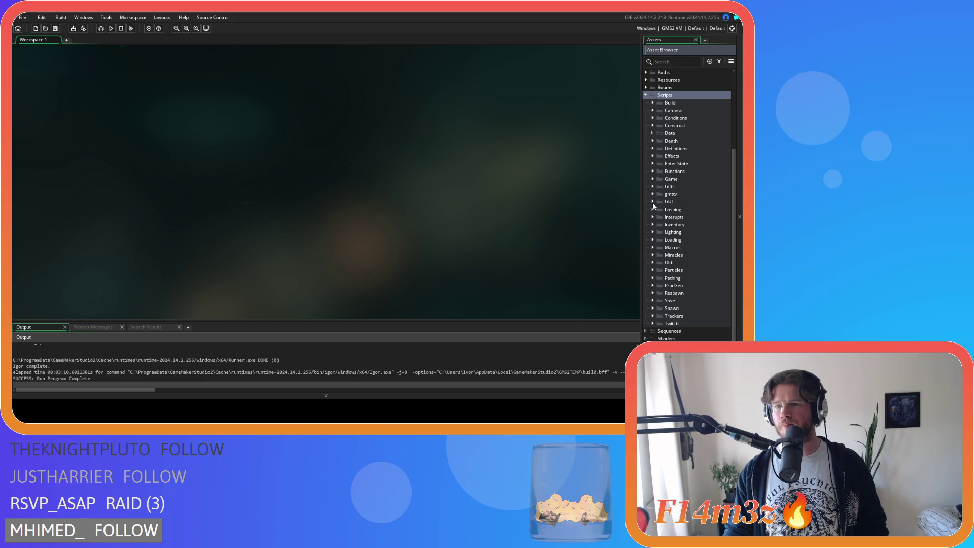
{"action": "left_click", "coordinate": [653, 202]}
{"action": "double_click", "coordinate": [694, 278]}
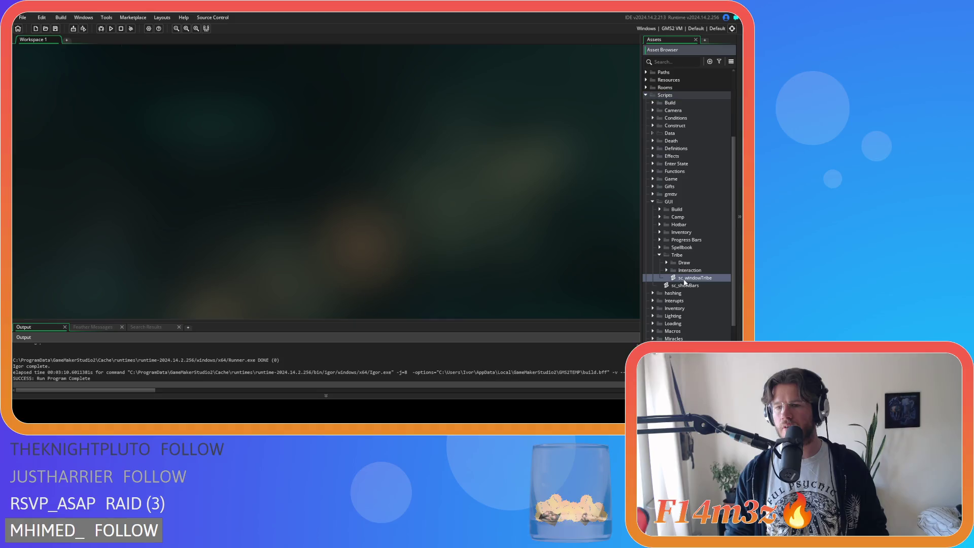
Duplicate the haste check block directly below itself in sc_windowTribe.
{"action": "mouse_move", "coordinate": [370, 97]}
{"action": "left_mouse_down"}
{"action": "mouse_move", "coordinate": [373, 170]}
{"action": "mouse_move", "coordinate": [377, 160]}
{"action": "left_mouse_up"}
{"action": "scroll", "coordinate": [305, 155], "scroll_direction": "up", "scroll_amount": 8}
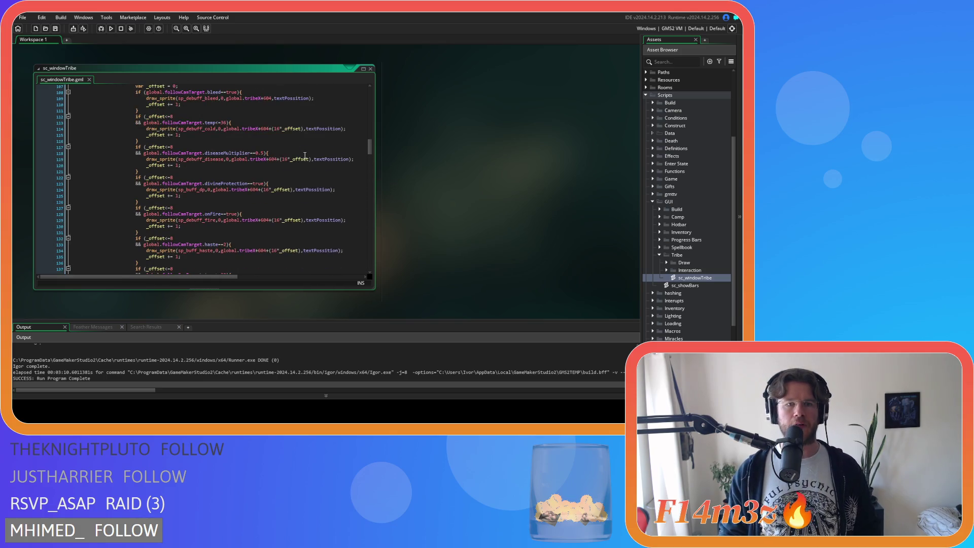
{"action": "scroll", "coordinate": [266, 160], "scroll_direction": "down", "scroll_amount": 6}
{"action": "scroll", "coordinate": [243, 166], "scroll_direction": "down", "scroll_amount": 1}
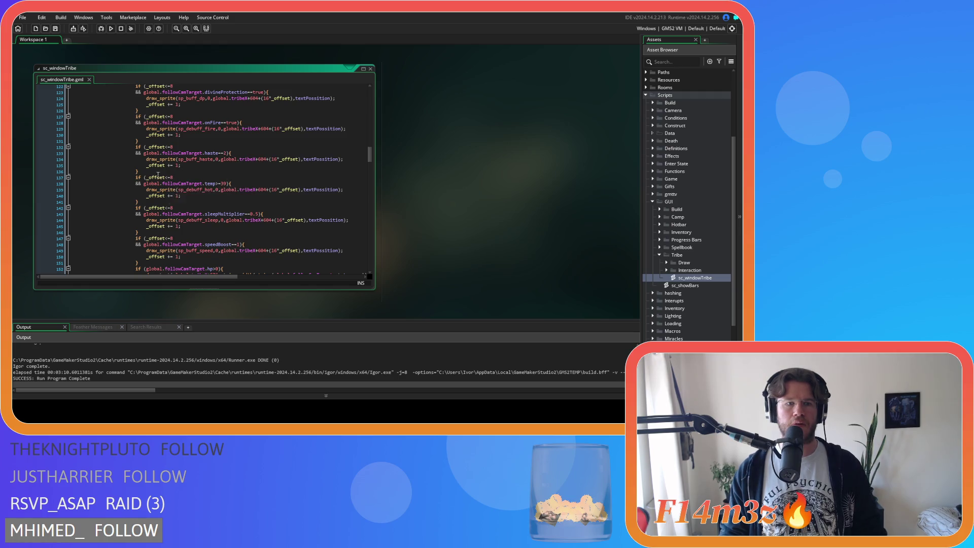
{"action": "left_click", "coordinate": [193, 172]}
{"action": "key", "text": "Return"}
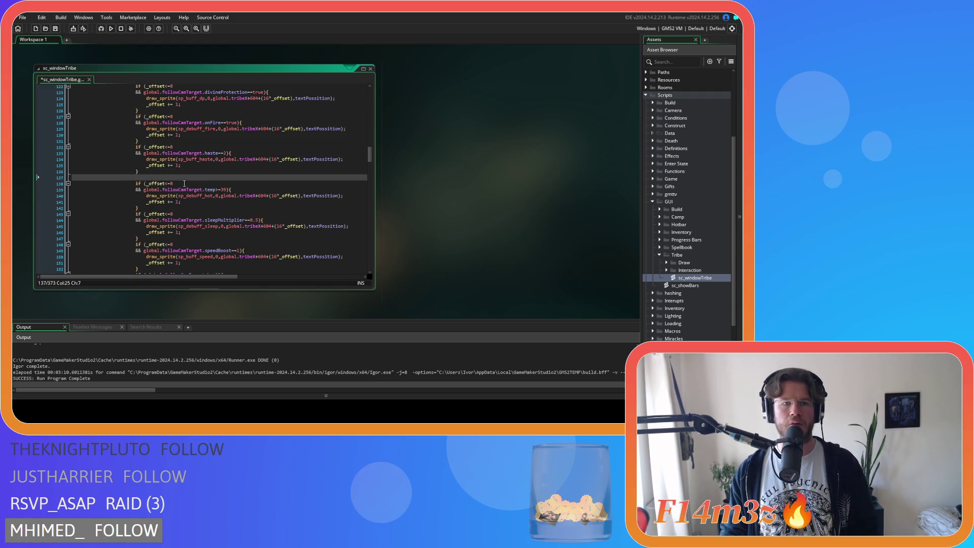
{"action": "left_click_drag", "start_coordinate": [138, 172], "coordinate": [133, 147]}
{"action": "key", "text": "ctrl+c"}
{"action": "left_click", "coordinate": [144, 178]}
{"action": "key", "text": "ctrl+v"}
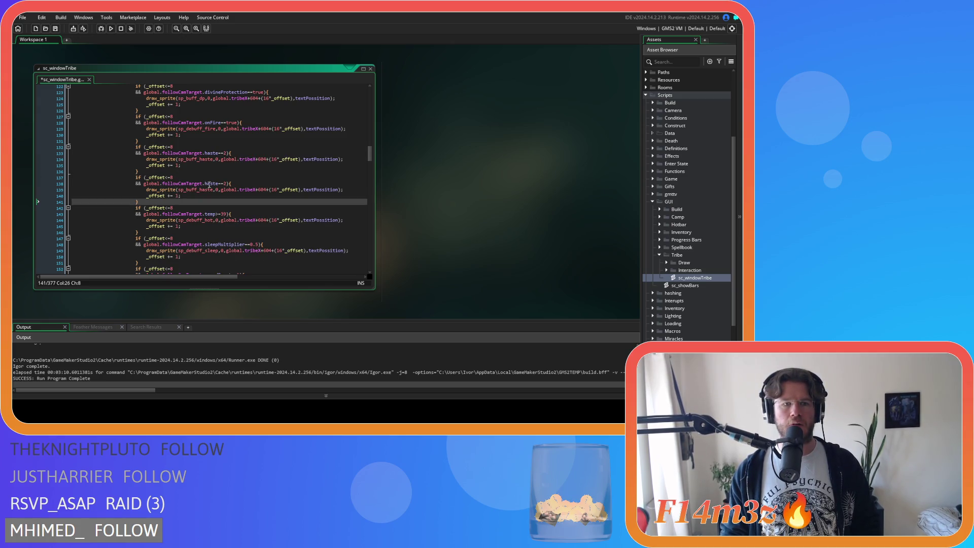
Change the copied condition to test poison == true.
{"action": "double_click", "coordinate": [211, 184]}
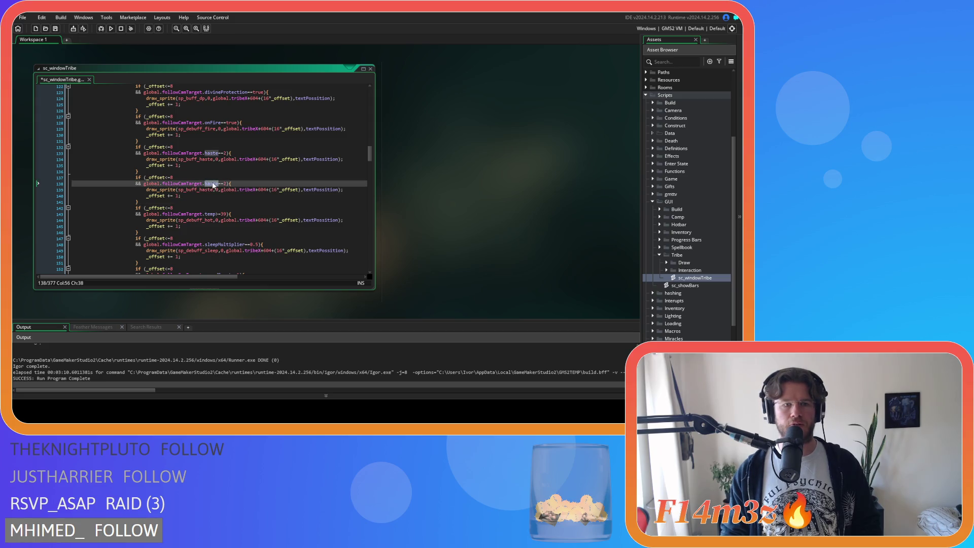
{"action": "type", "text": "poison"}
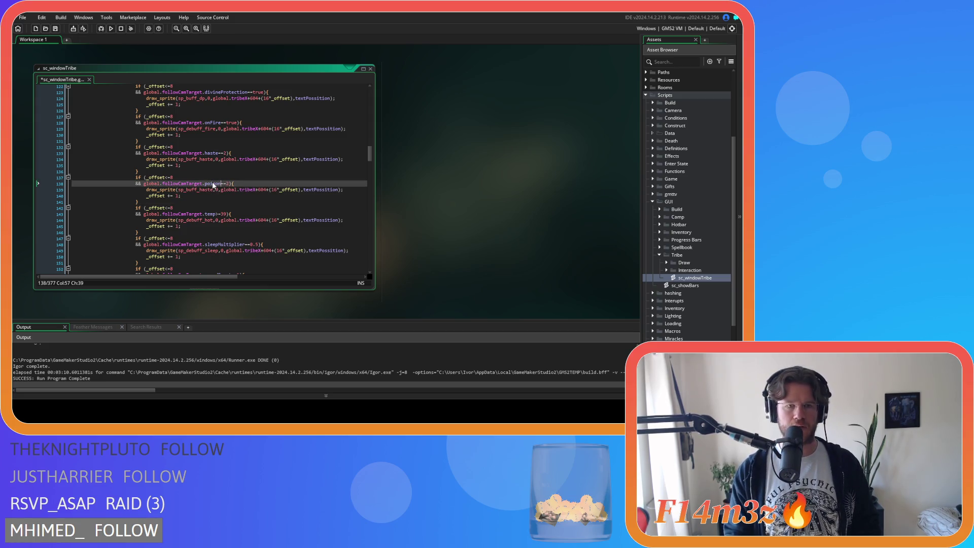
{"action": "key", "text": "Delete"}
{"action": "type", "text": "true"}
Switch the copied block's sprite to sp_debuff_poison and save the script.
{"action": "left_click", "coordinate": [223, 202]}
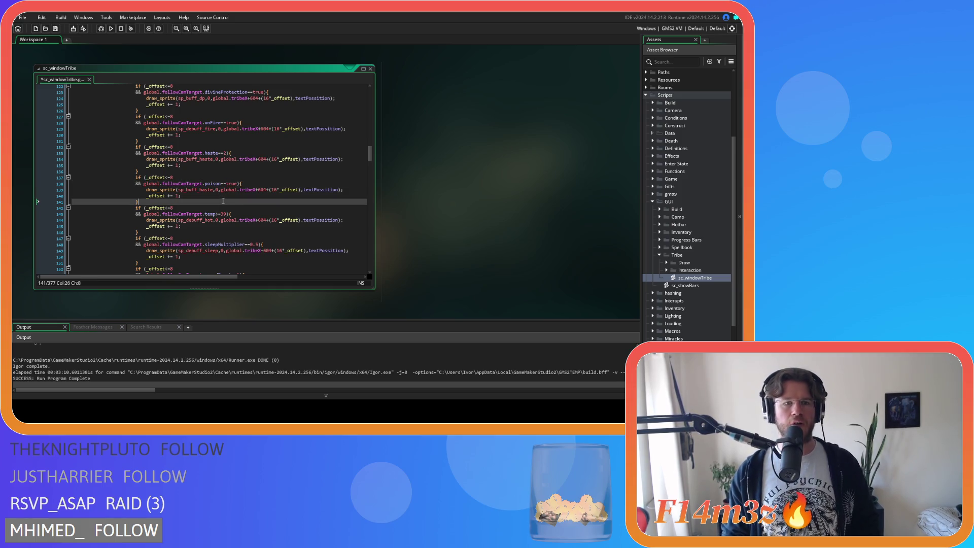
{"action": "left_click", "coordinate": [186, 190]}
{"action": "type", "text": "de"}
{"action": "left_click_drag", "start_coordinate": [205, 191], "coordinate": [219, 191]}
{"action": "type", "text": "poison"}
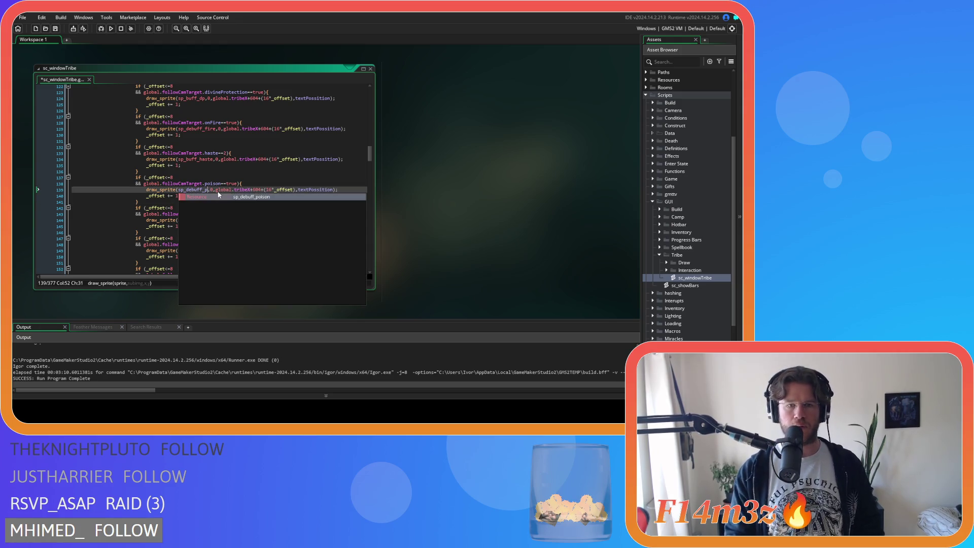
{"action": "left_click", "coordinate": [244, 202]}
{"action": "key", "text": "ctrl+s"}
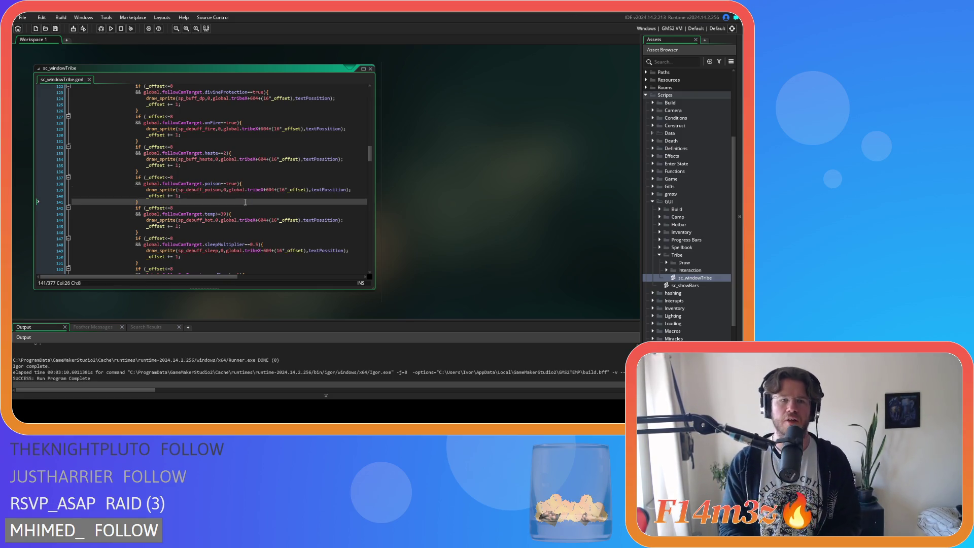
{"action": "left_click", "coordinate": [616, 135]}
{"action": "key", "text": "ctrl+t"}
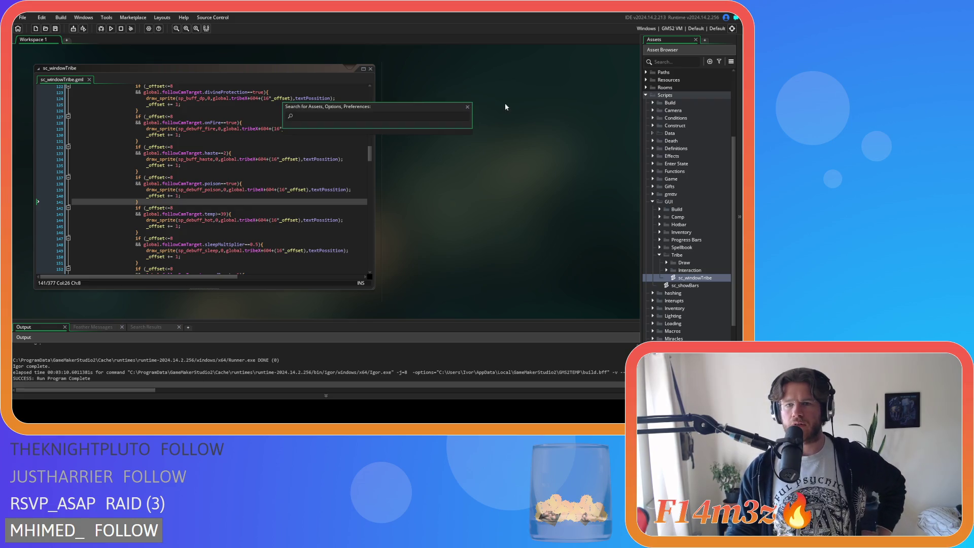
{"action": "left_click", "coordinate": [498, 101]}
Close all open editor windows in the workspace.
{"action": "right_click", "coordinate": [491, 99]}
{"action": "mouse_move", "coordinate": [512, 110]}
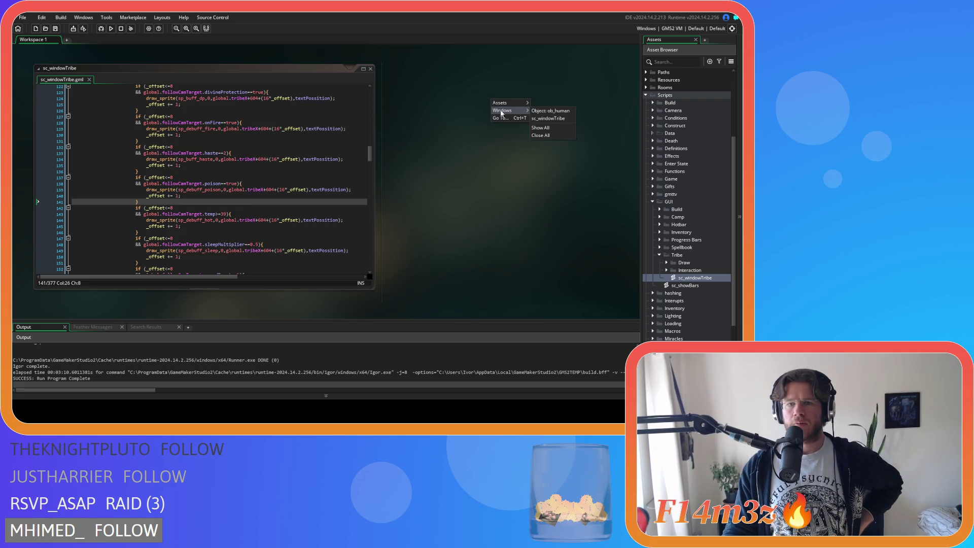
{"action": "left_click", "coordinate": [544, 135]}
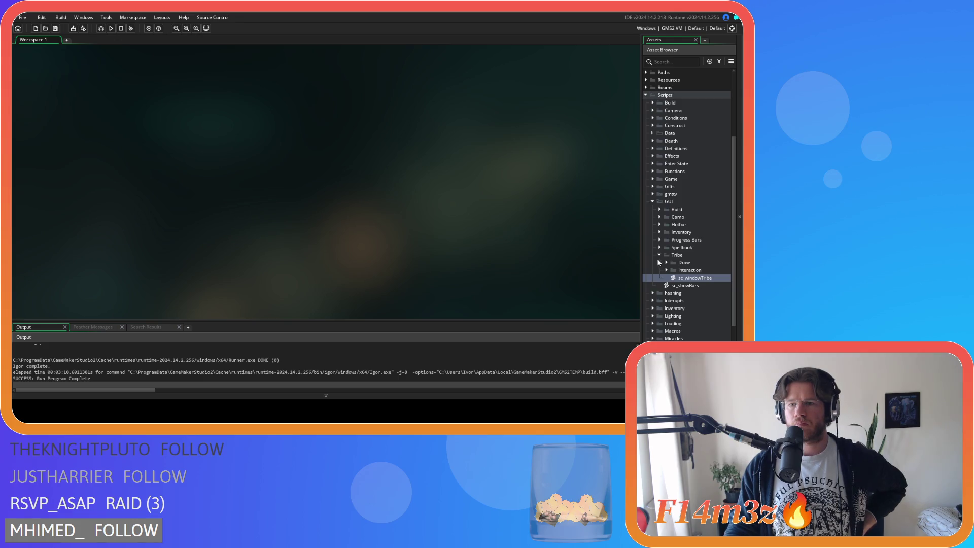
Open ob_human from Objects > Animal > Human and show its Draw End event code.
{"action": "left_click", "coordinate": [652, 201]}
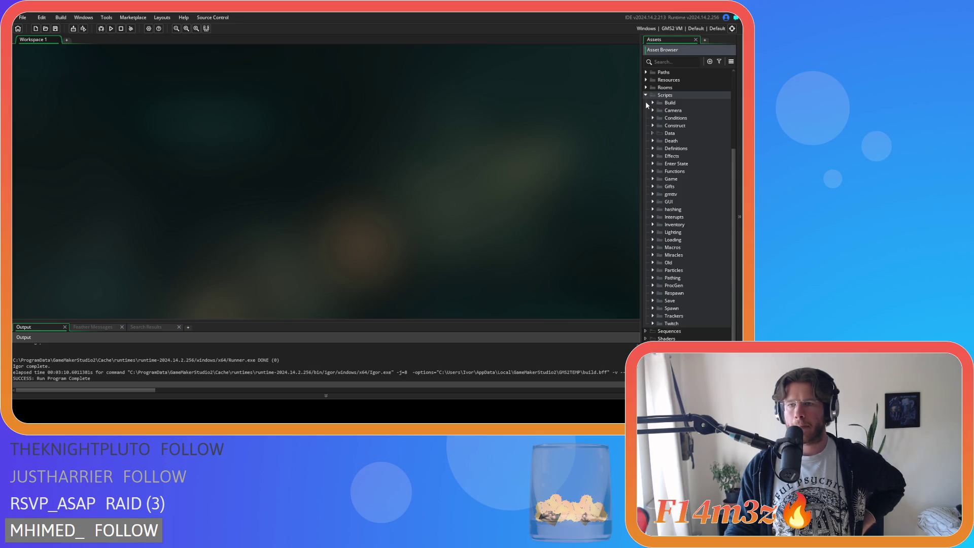
{"action": "left_click", "coordinate": [646, 103]}
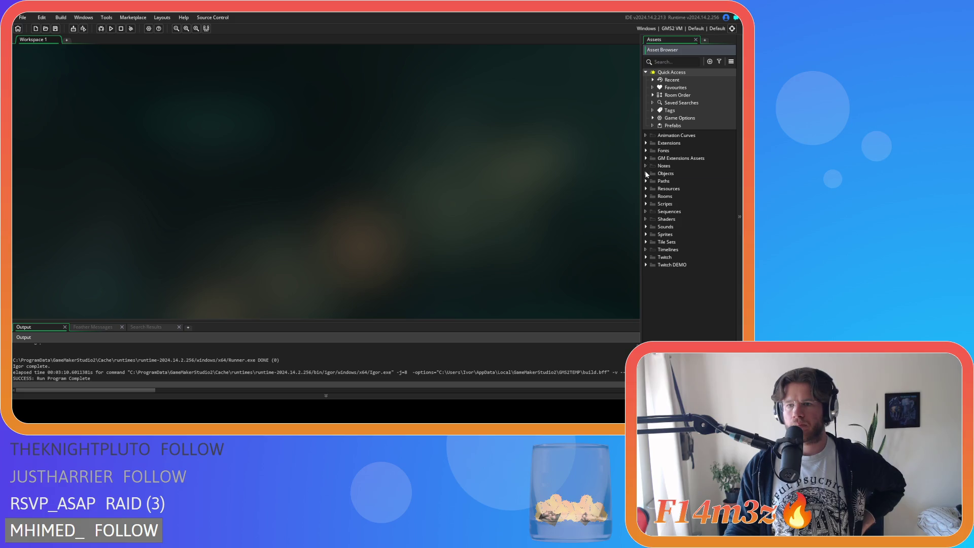
{"action": "left_click", "coordinate": [646, 173]}
{"action": "left_click", "coordinate": [653, 181]}
{"action": "left_click", "coordinate": [660, 189]}
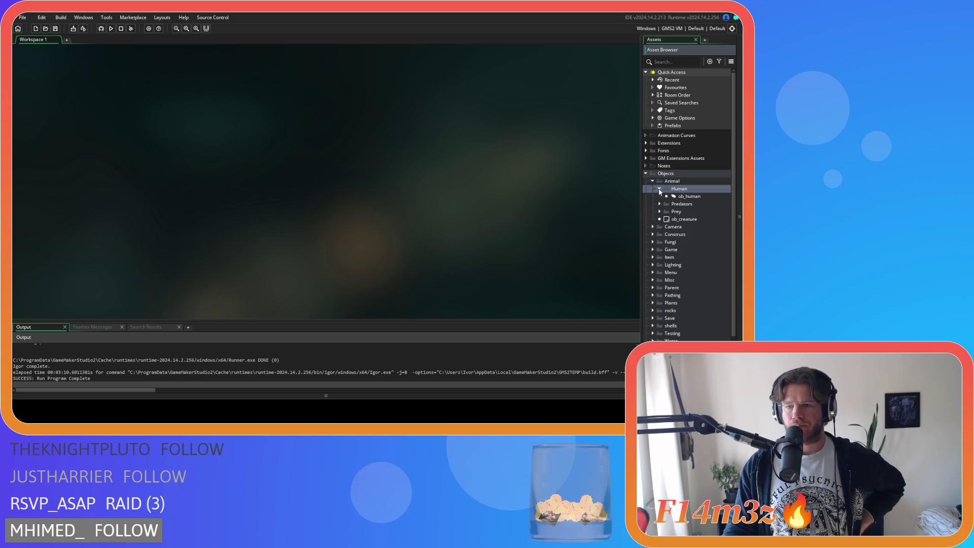
{"action": "left_click", "coordinate": [681, 198]}
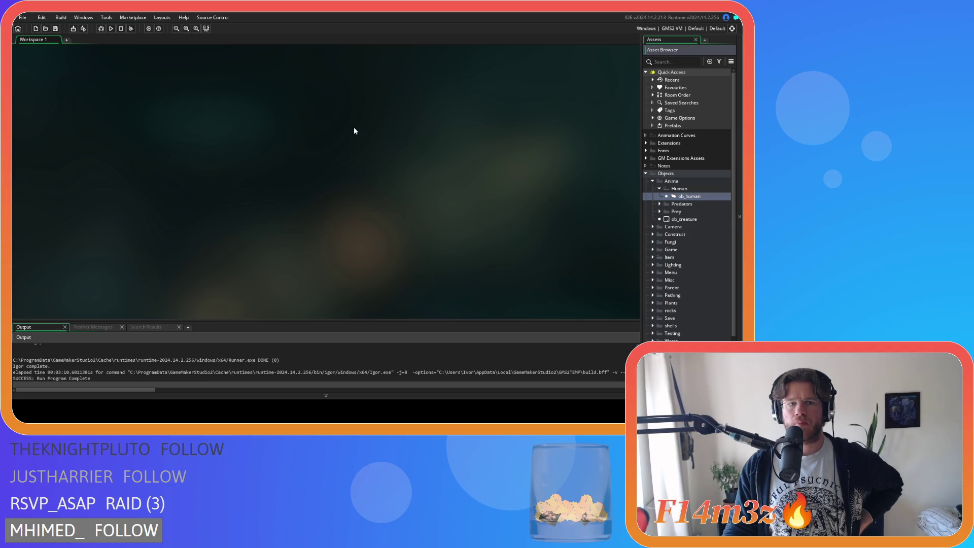
{"action": "scroll", "coordinate": [185, 155], "scroll_direction": "down", "scroll_amount": 2}
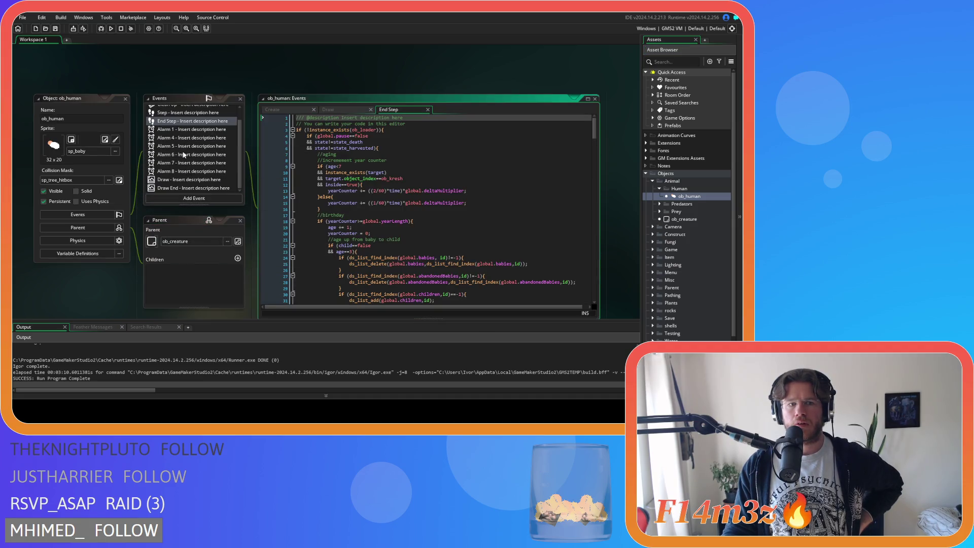
{"action": "left_click", "coordinate": [183, 189]}
{"action": "left_click_drag", "start_coordinate": [595, 128], "coordinate": [596, 286]}
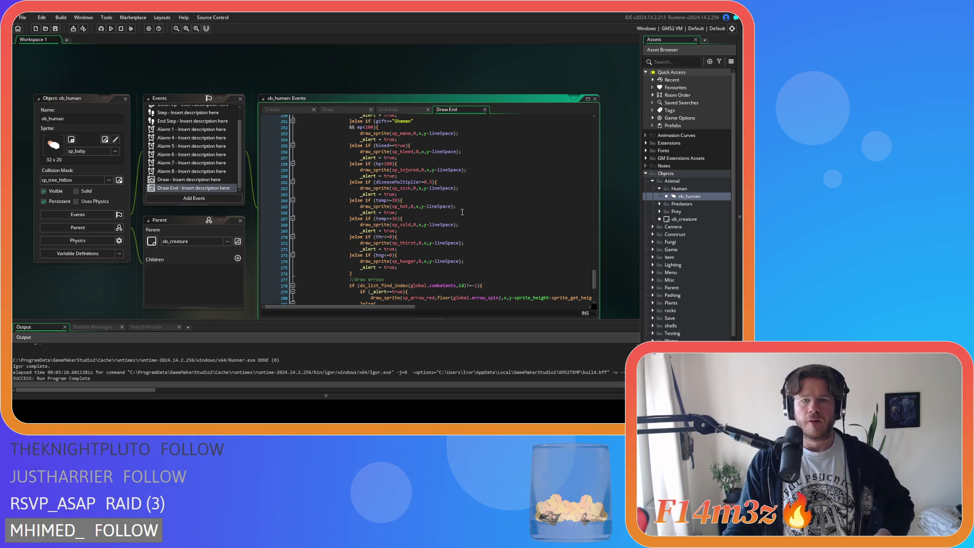
{"action": "scroll", "coordinate": [449, 208], "scroll_direction": "up", "scroll_amount": 1}
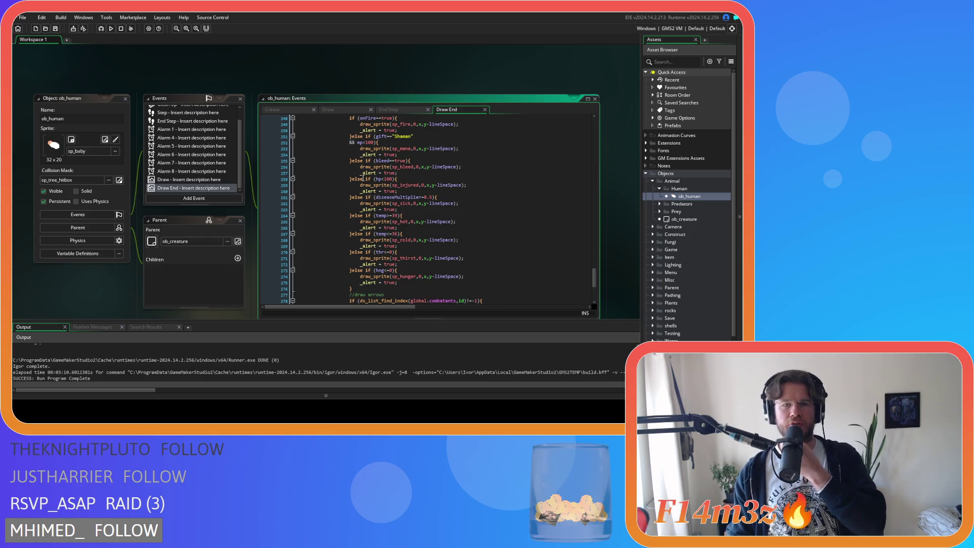
Duplicate the bleed icon branch and change its condition to poison.
{"action": "left_click_drag", "start_coordinate": [361, 179], "coordinate": [350, 161]}
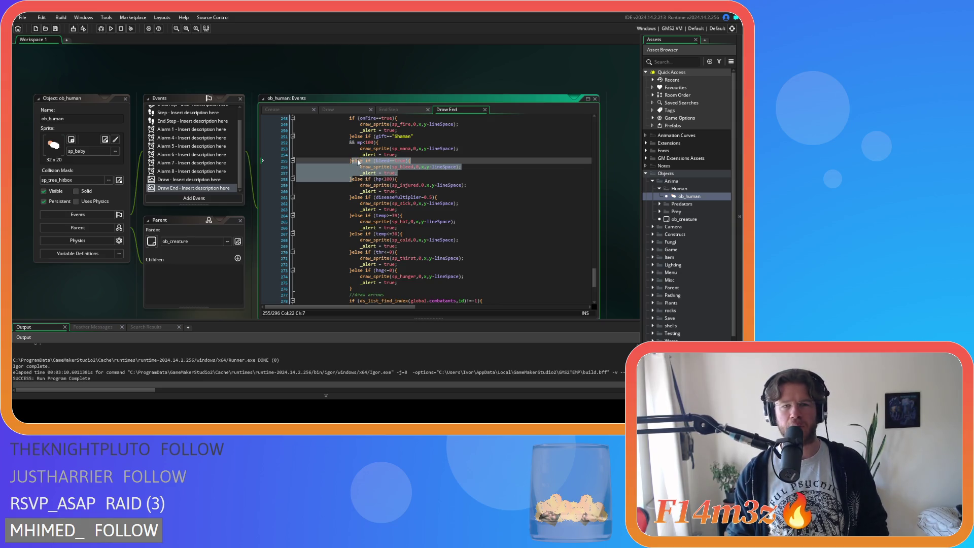
{"action": "left_click", "coordinate": [352, 161]}
{"action": "key", "text": "ctrl+v"}
{"action": "double_click", "coordinate": [382, 161]}
{"action": "type", "text": "poison"}
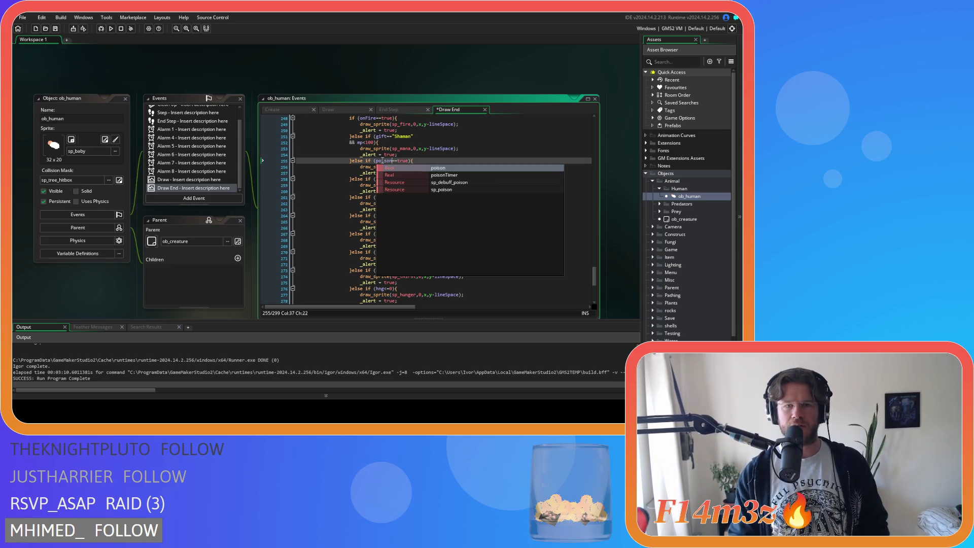
{"action": "left_click", "coordinate": [434, 163]}
Change the copied sprite to sp_poison, save, and close the ob_human editor.
{"action": "left_click", "coordinate": [404, 166]}
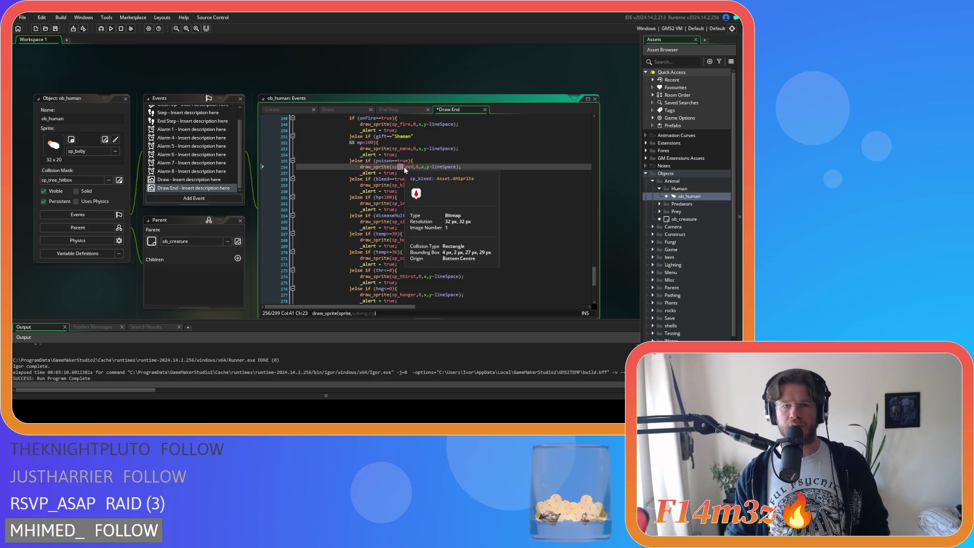
{"action": "double_click", "coordinate": [404, 166]}
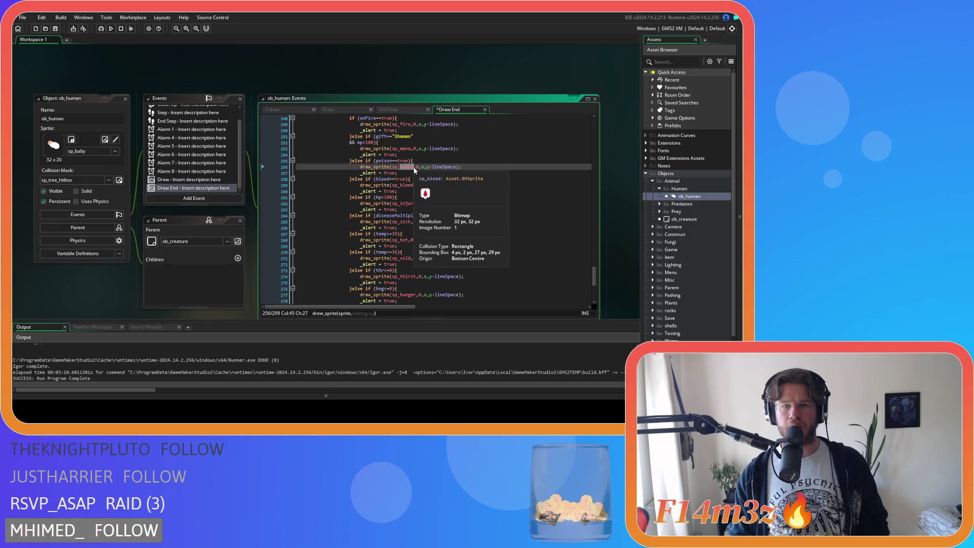
{"action": "type", "text": "poison"}
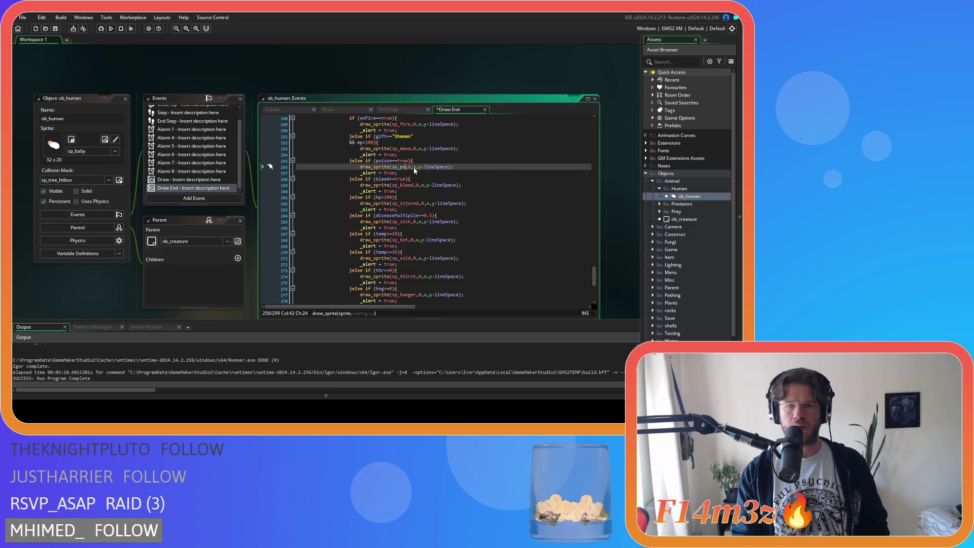
{"action": "key", "text": "ctrl+s"}
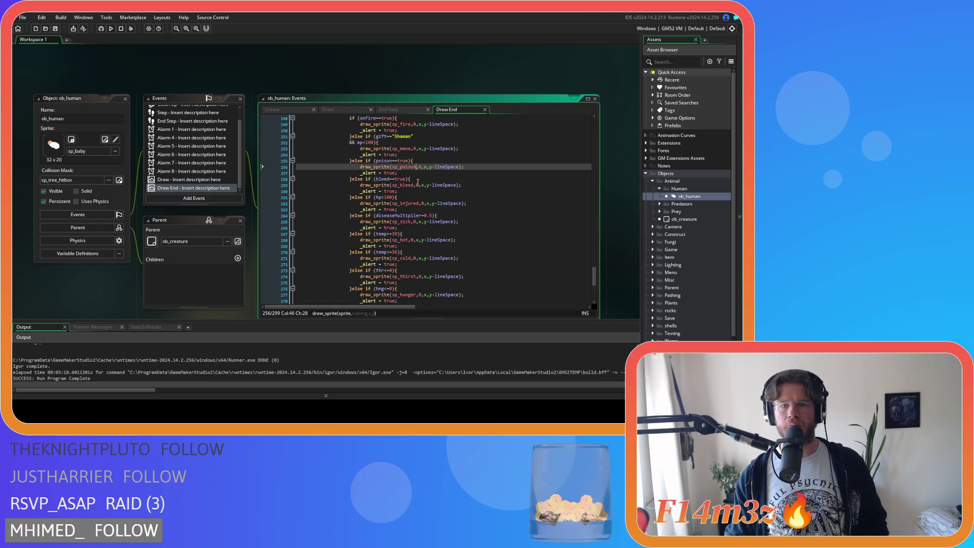
{"action": "left_click", "coordinate": [425, 173]}
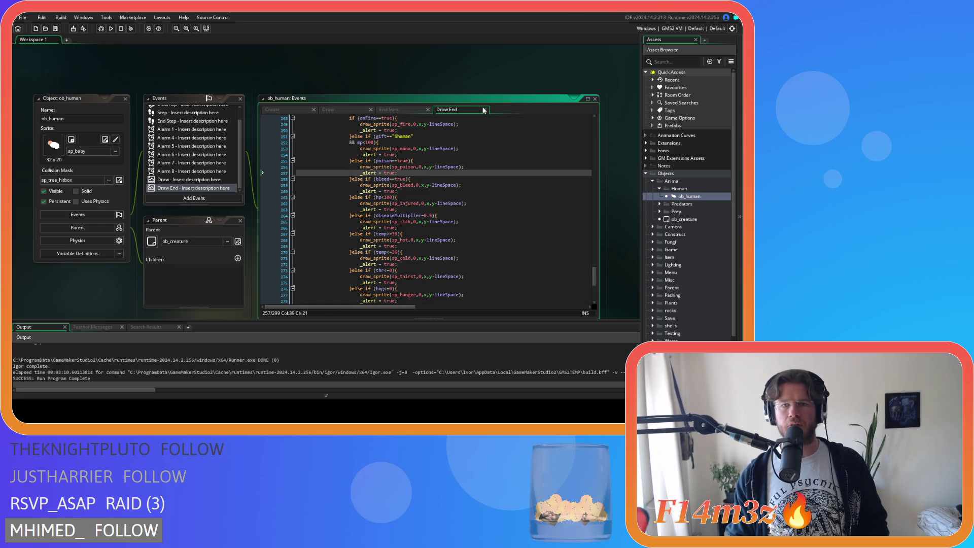
{"action": "left_click", "coordinate": [412, 91]}
{"action": "left_click", "coordinate": [454, 112]}
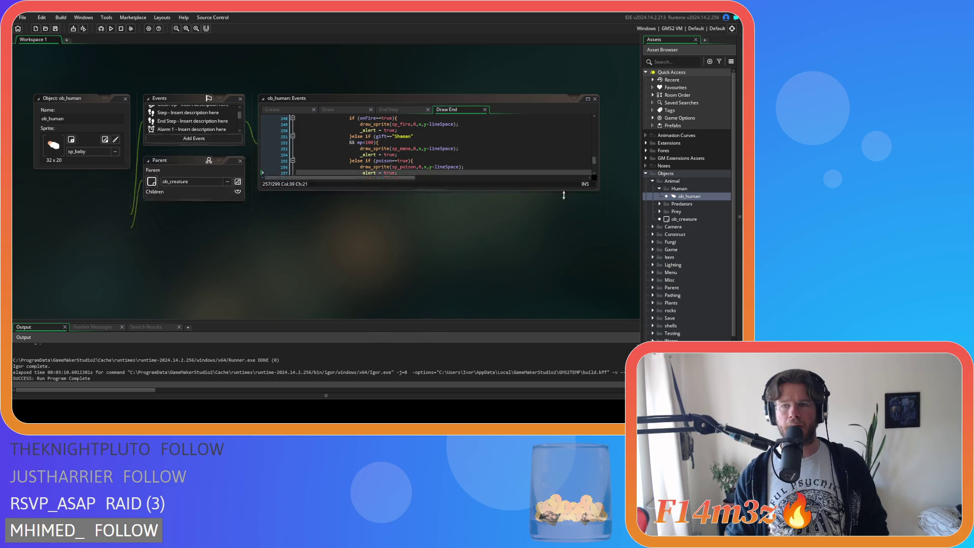
{"action": "left_click", "coordinate": [652, 181]}
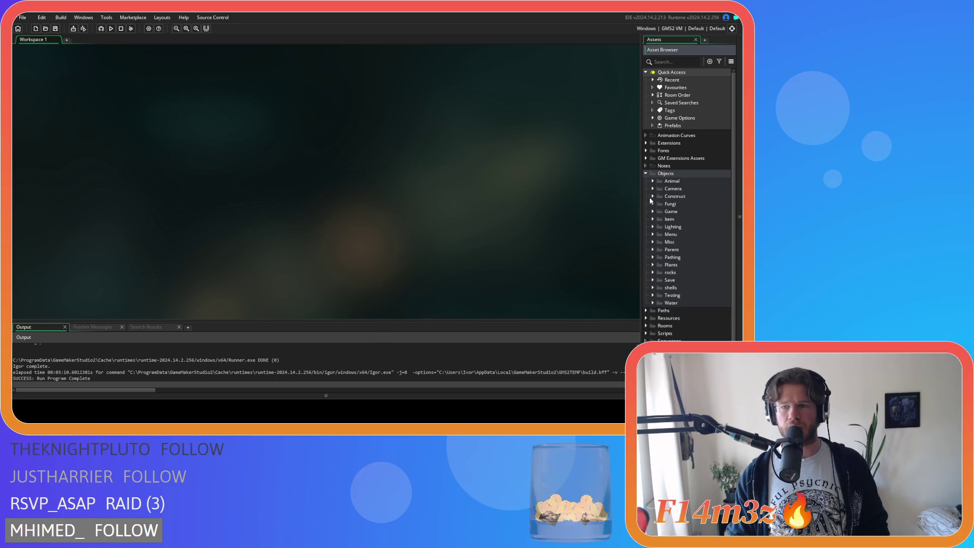
Collapse the Objects folder and launch the Entheogen test build with F5.
{"action": "left_click", "coordinate": [646, 173]}
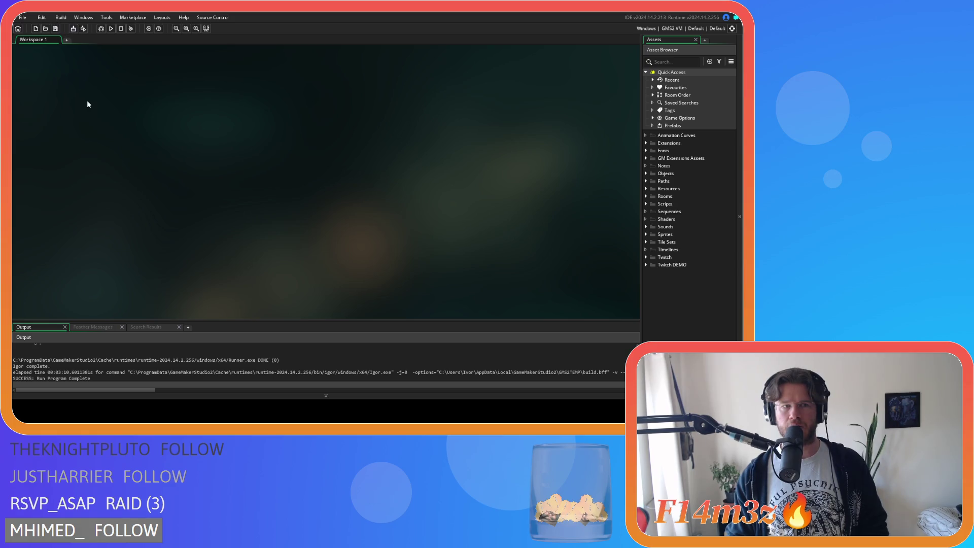
{"action": "key", "text": "F5"}
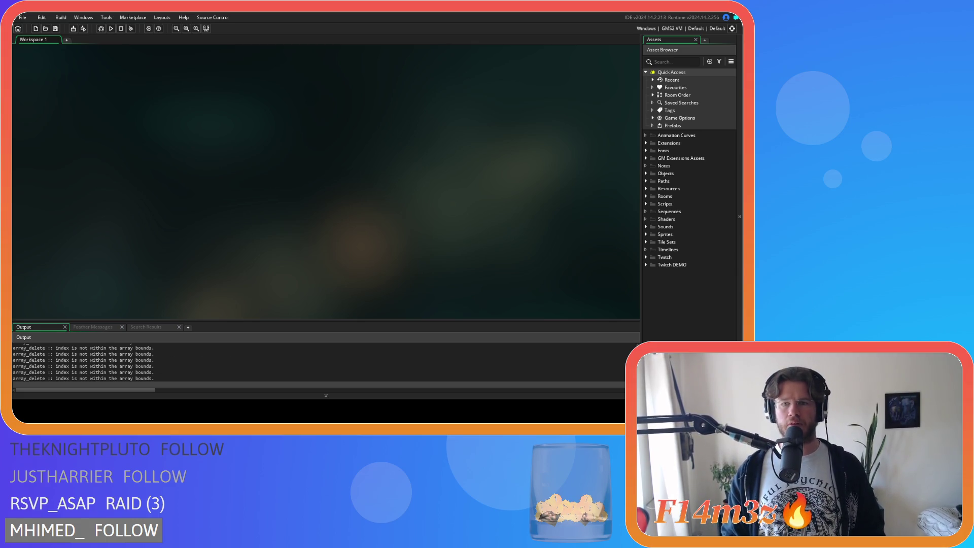
{"action": "scroll", "coordinate": [481, 238], "scroll_direction": "up", "scroll_amount": 3}
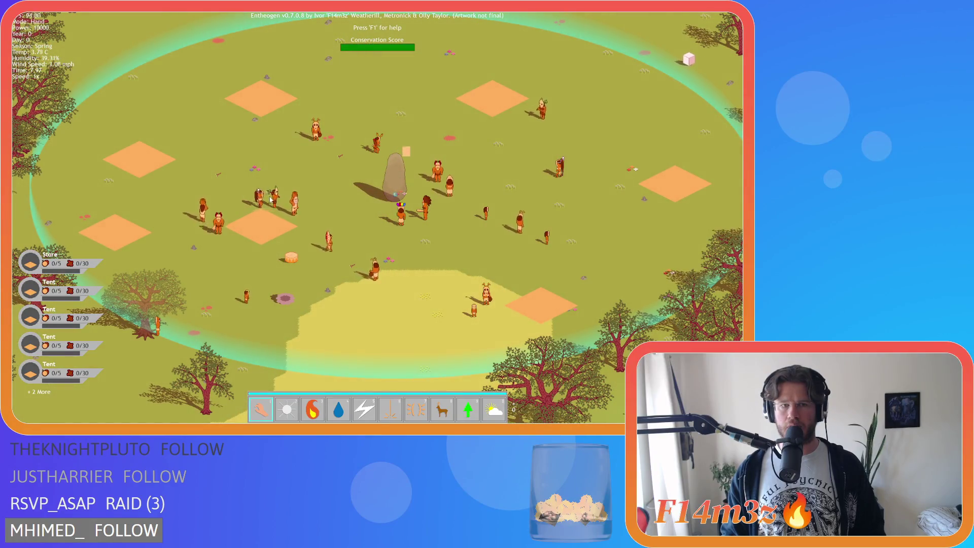
Pan the camera around the village, monolith and nearby trees with WASD.
{"action": "key", "text": "s"}
{"action": "key", "text": "d"}
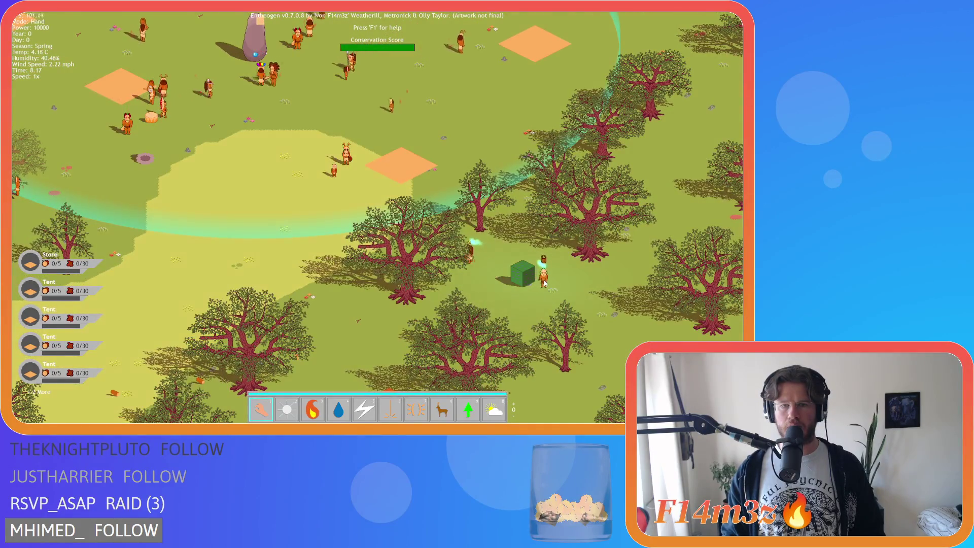
{"action": "key", "text": "w"}
{"action": "key", "text": "a"}
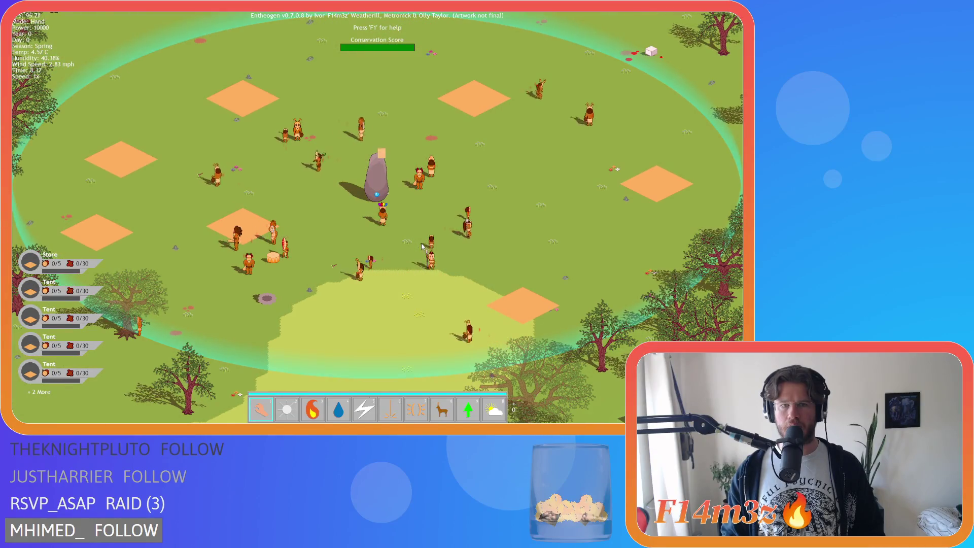
{"action": "key", "text": "s"}
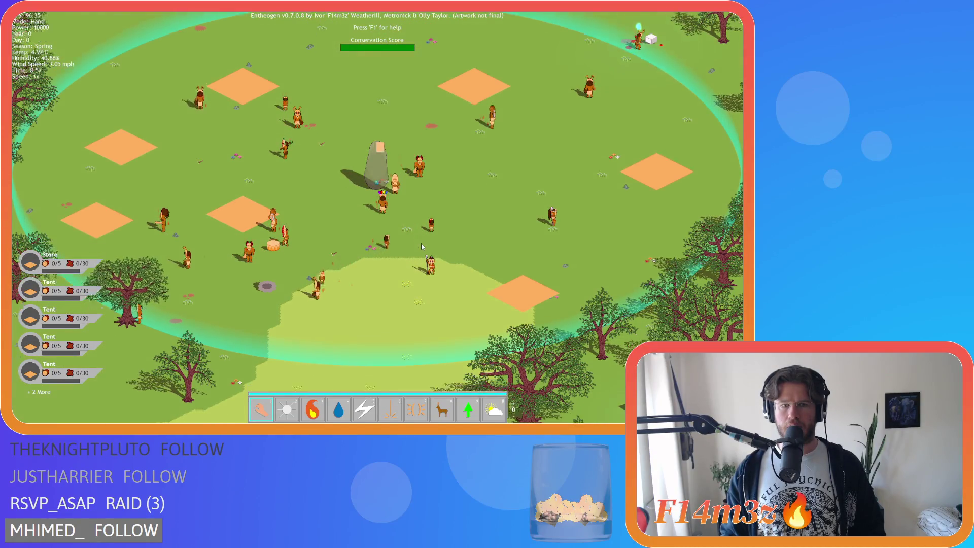
{"action": "key", "text": "s"}
{"action": "key", "text": "a"}
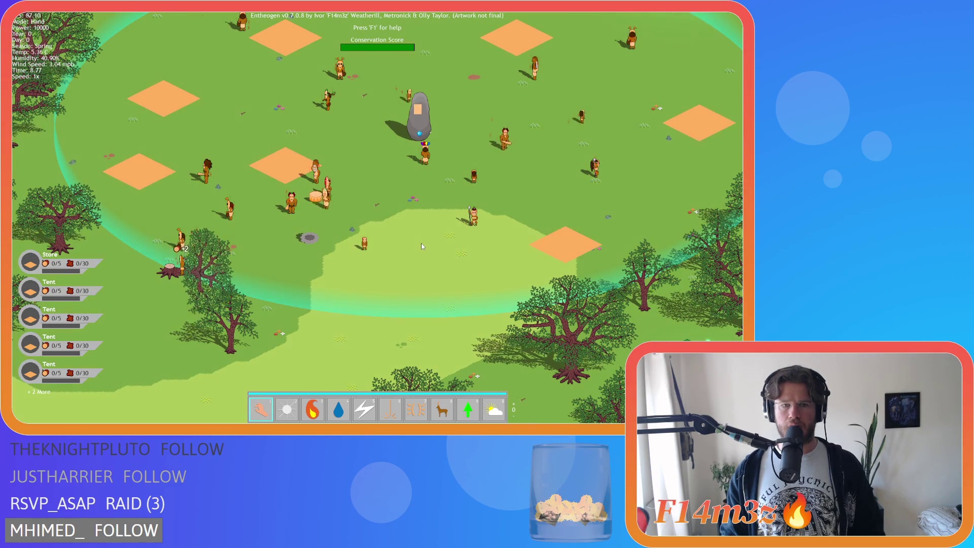
{"action": "key", "text": "w"}
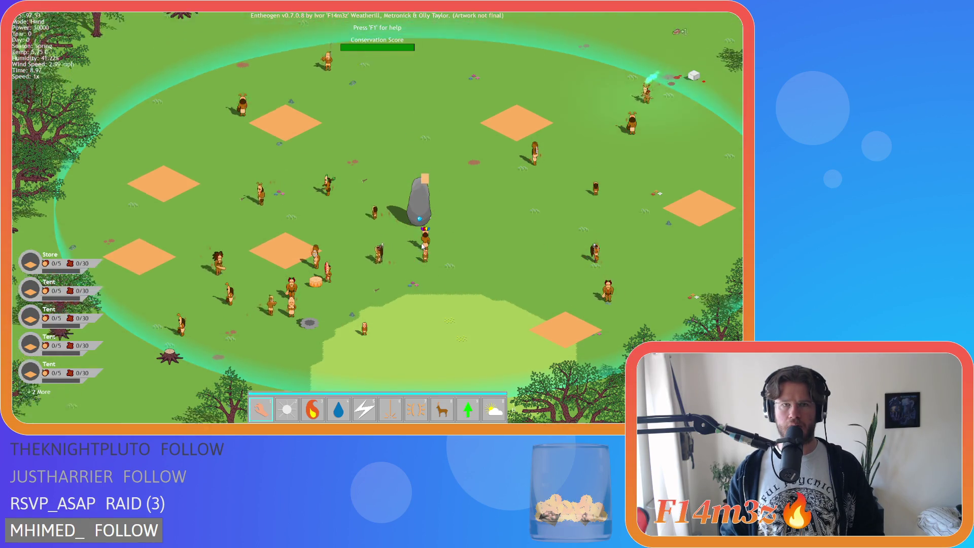
{"action": "key", "text": "d"}
{"action": "key", "text": "s"}
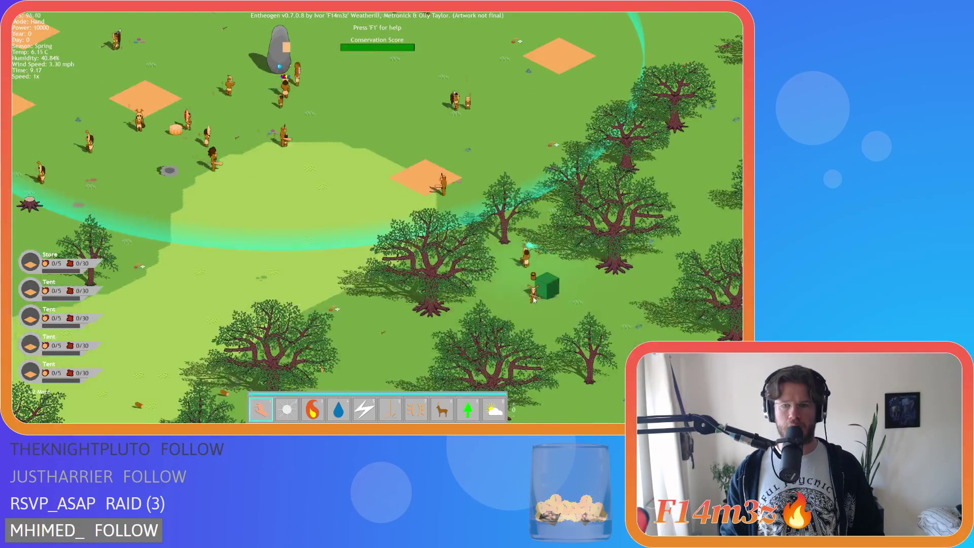
{"action": "key", "text": "w"}
{"action": "key", "text": "a"}
{"action": "key", "text": "w"}
{"action": "key", "text": "a"}
{"action": "key", "text": "s"}
{"action": "key", "text": "a"}
{"action": "key", "text": "d"}
Run the game at 8x, show villager names and status bars, then return to 1x.
{"action": "key", "text": "plus"}
{"action": "key", "text": "plus"}
{"action": "key", "text": "plus"}
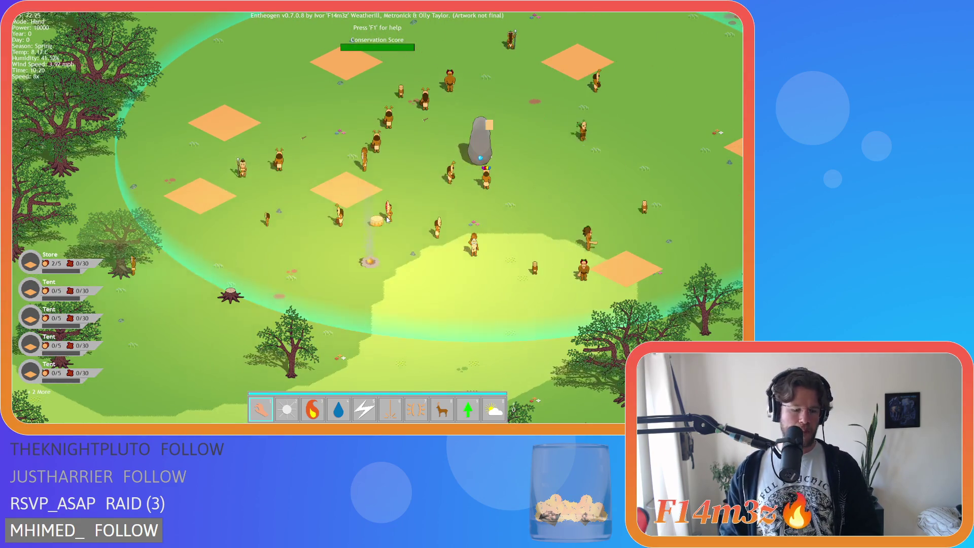
{"action": "key", "text": "Tab"}
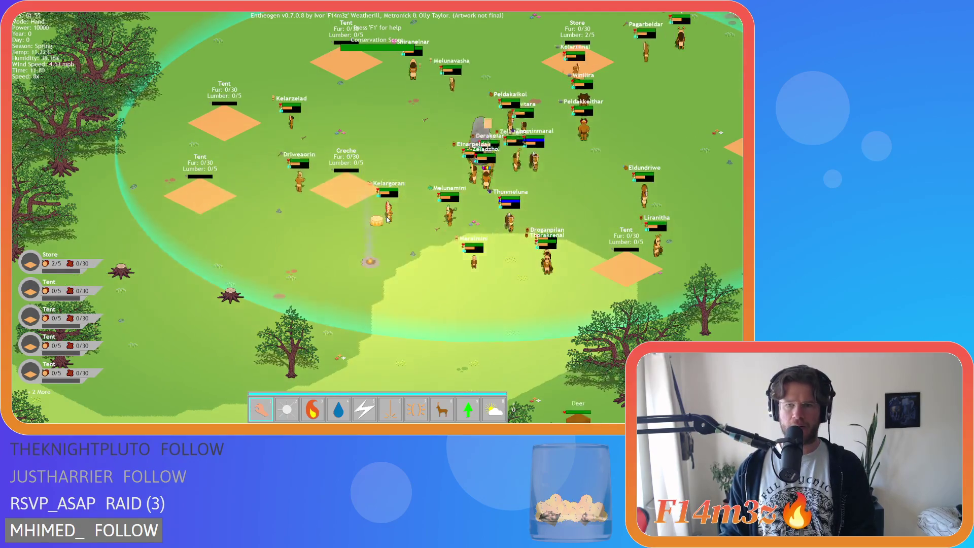
{"action": "key", "text": "minus"}
{"action": "key", "text": "minus"}
{"action": "key", "text": "minus"}
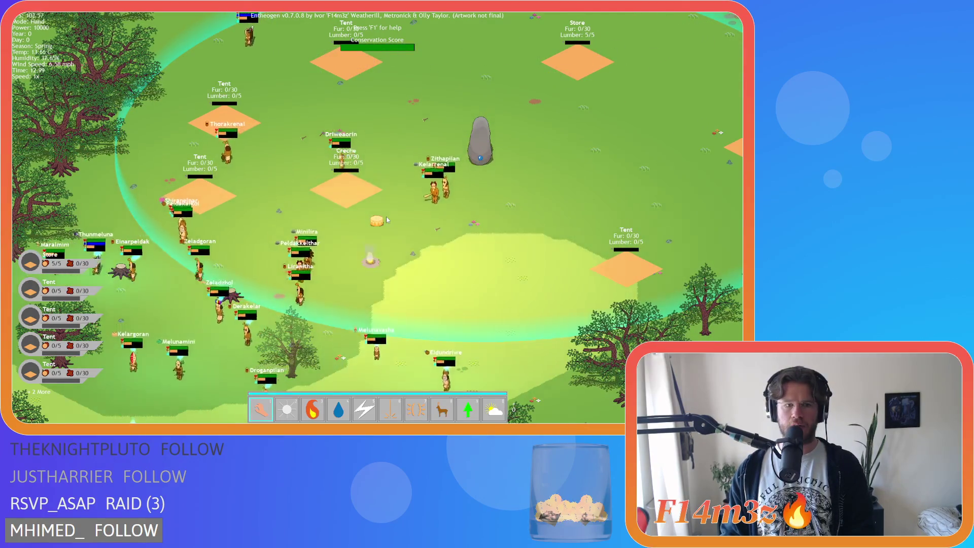
{"action": "key", "text": "Left"}
{"action": "key", "text": "Down"}
{"action": "key", "text": "plus"}
{"action": "key", "text": "plus"}
{"action": "key", "text": "plus"}
{"action": "key", "text": "Down"}
{"action": "key", "text": "Left"}
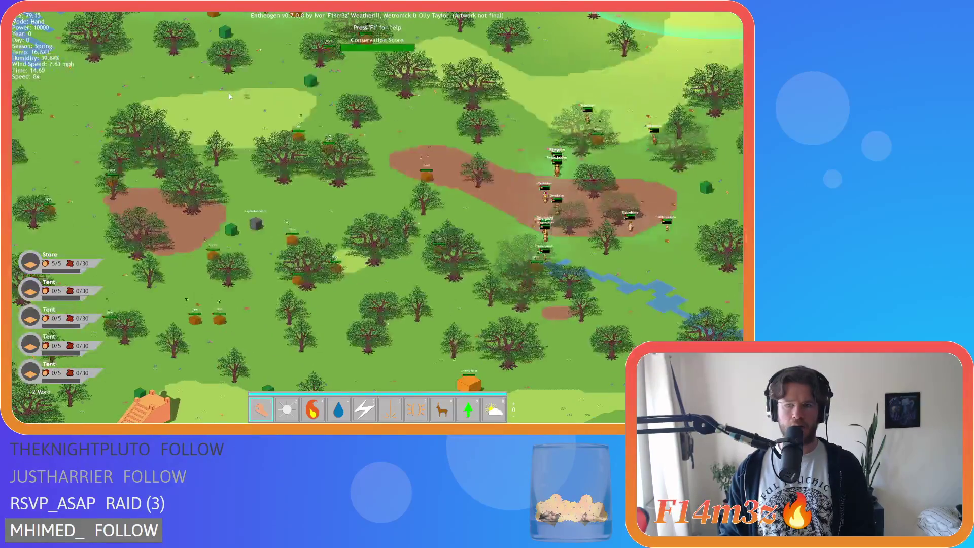
{"action": "left_click_drag", "start_coordinate": [230, 94], "coordinate": [299, 250]}
{"action": "key", "text": "minus"}
{"action": "key", "text": "minus"}
{"action": "key", "text": "minus"}
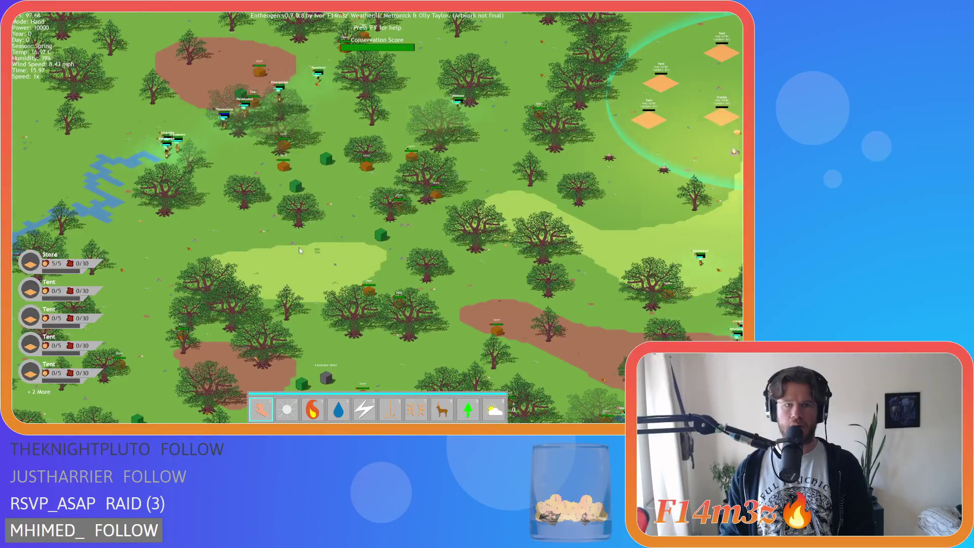
Zoom in and pan across the forest to the tents, creche and villagers.
{"action": "scroll", "coordinate": [280, 186], "scroll_direction": "up", "scroll_amount": 2}
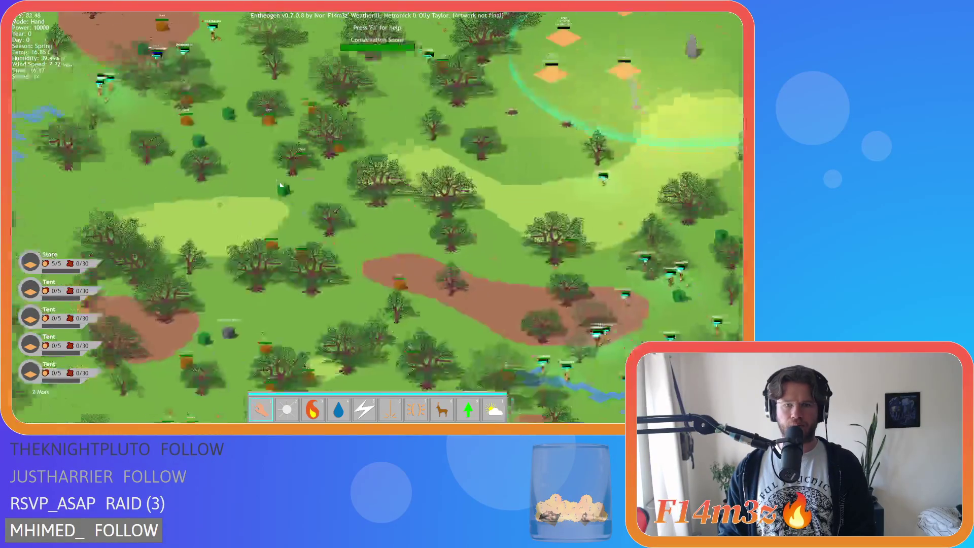
{"action": "scroll", "coordinate": [317, 184], "scroll_direction": "up", "scroll_amount": 3}
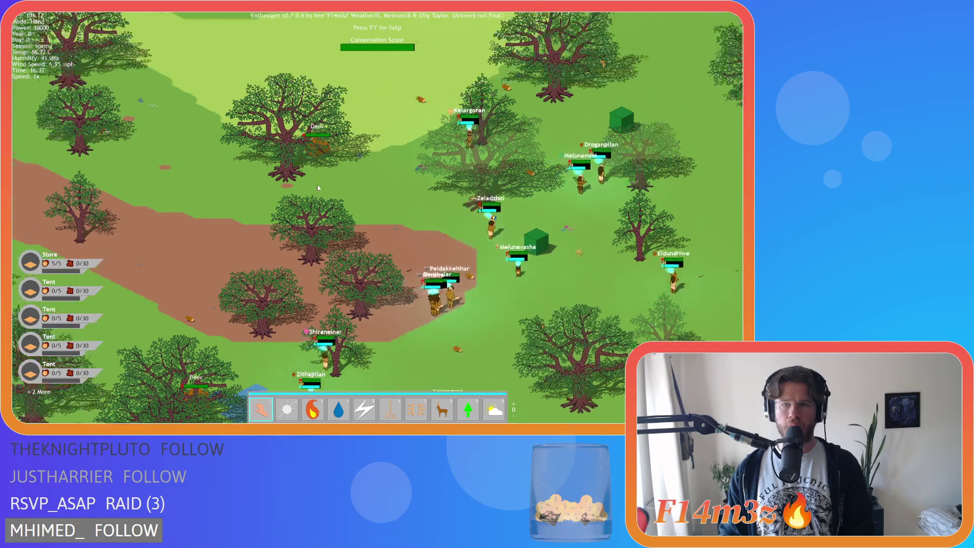
{"action": "key", "text": "d"}
{"action": "scroll", "coordinate": [317, 184], "scroll_direction": "up", "scroll_amount": 2}
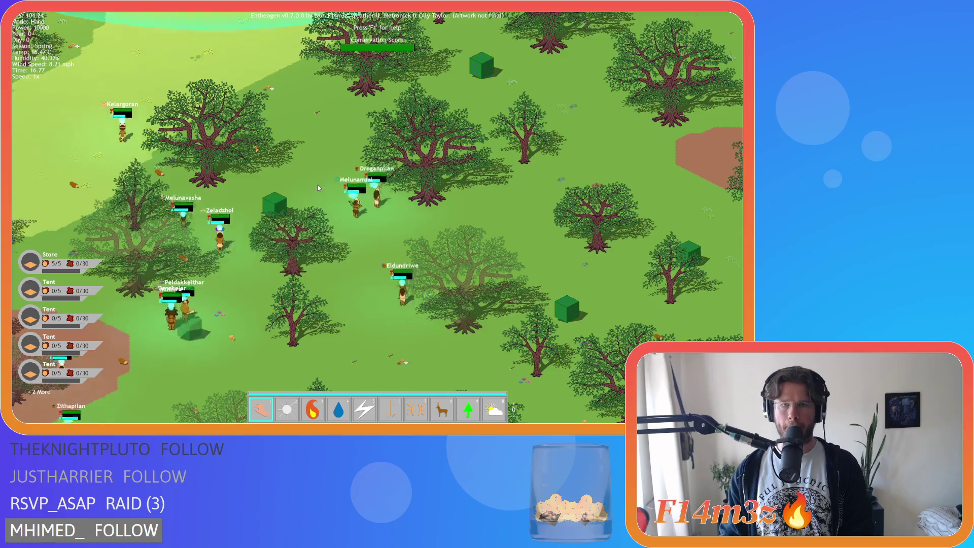
{"action": "key", "text": "w"}
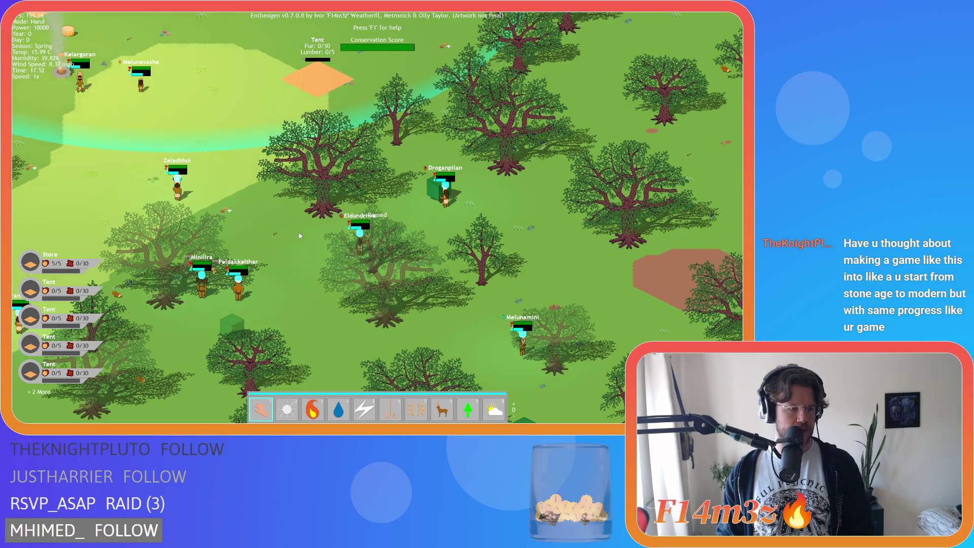
{"action": "key", "text": "a"}
{"action": "key", "text": "s"}
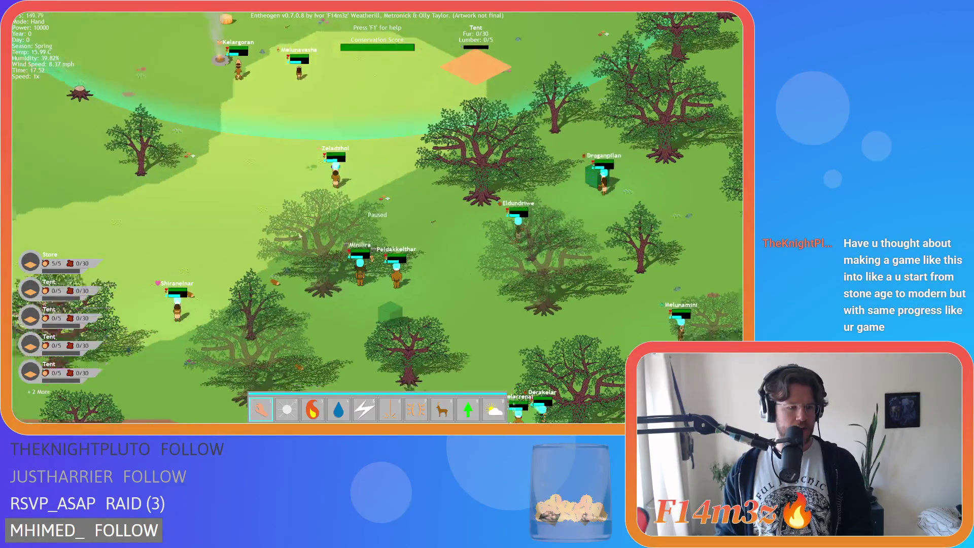
{"action": "key", "text": "w"}
{"action": "key", "text": "d"}
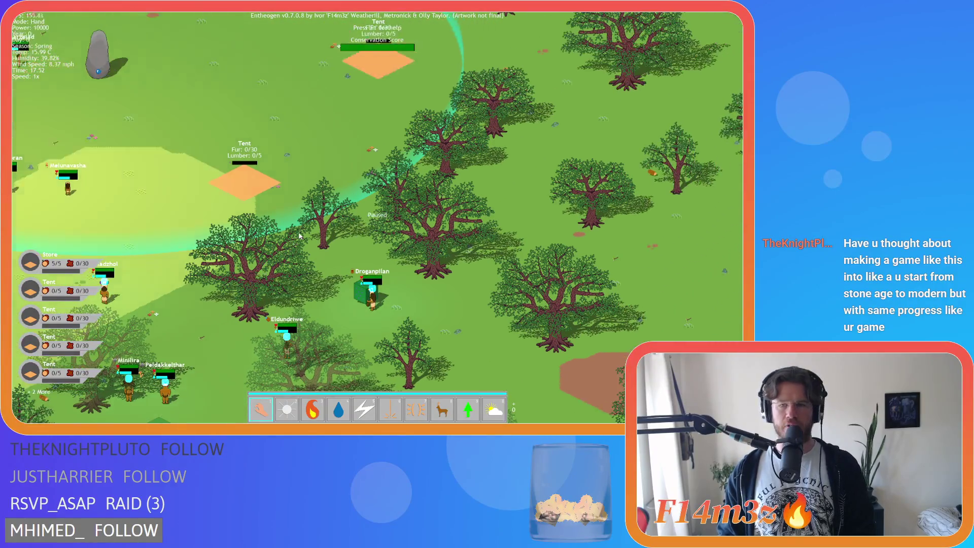
{"action": "key", "text": "a"}
{"action": "key", "text": "s"}
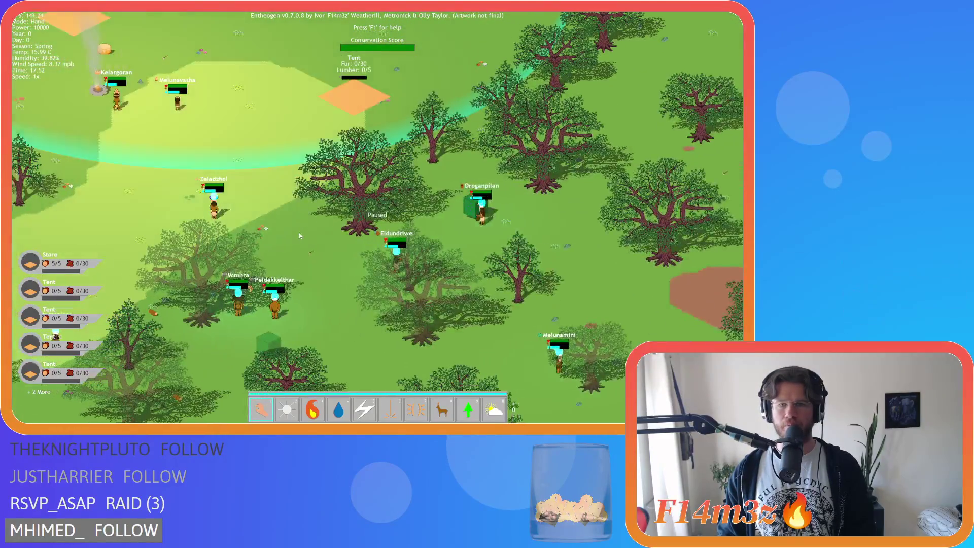
{"action": "key", "text": "a"}
{"action": "key", "text": "s"}
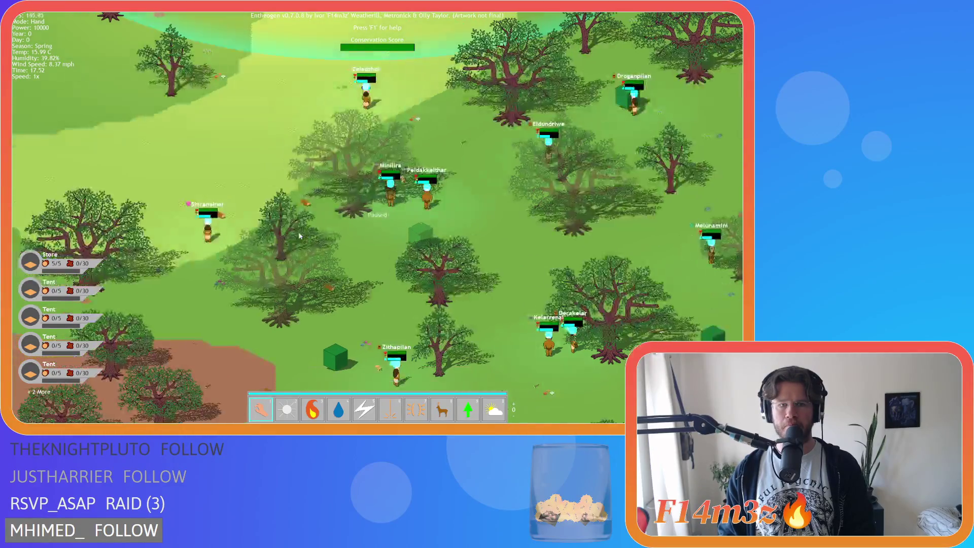
{"action": "key", "text": "d"}
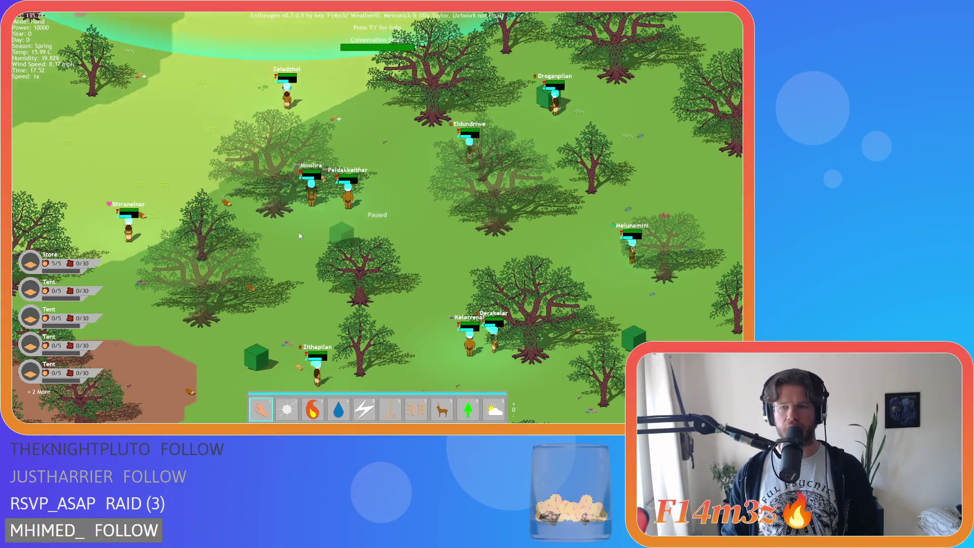
{"action": "key", "text": "w"}
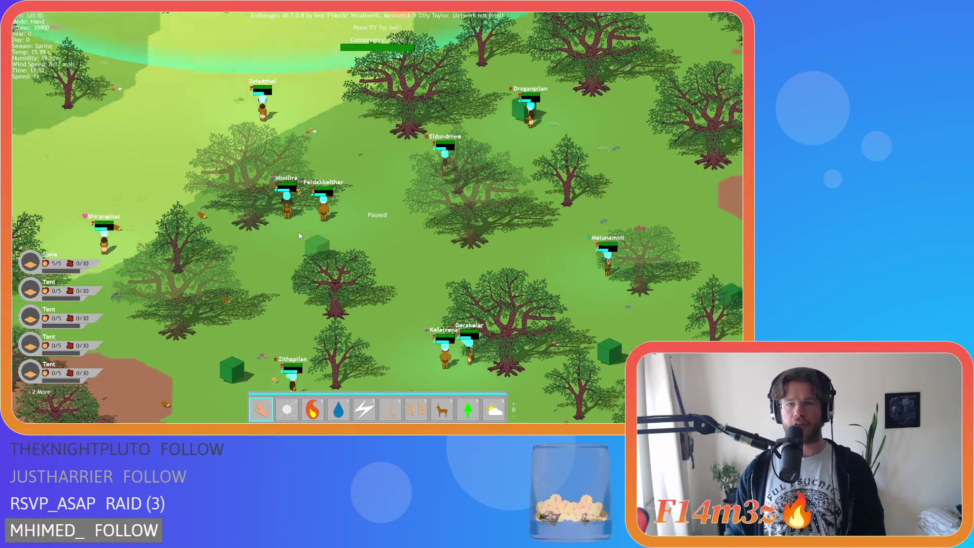
{"action": "key", "text": "a"}
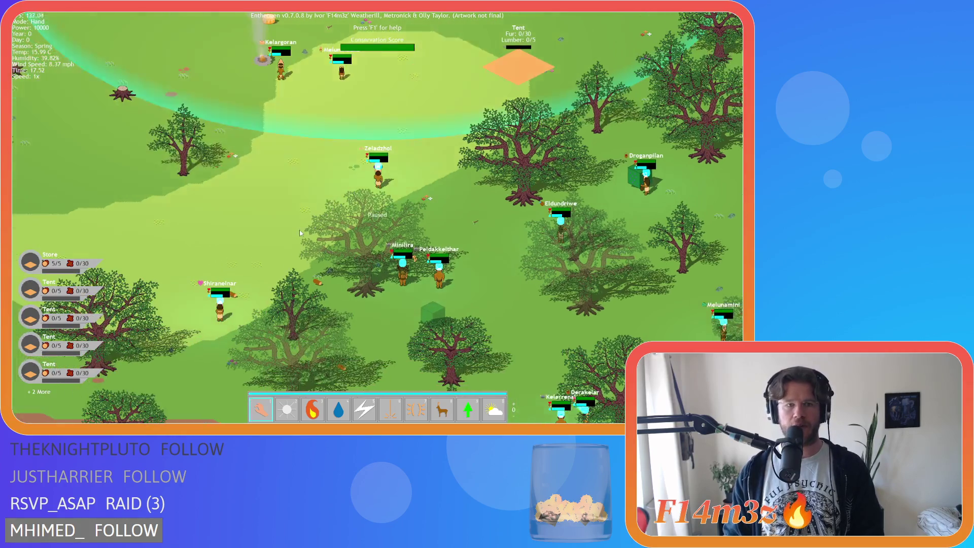
{"action": "key", "text": "a"}
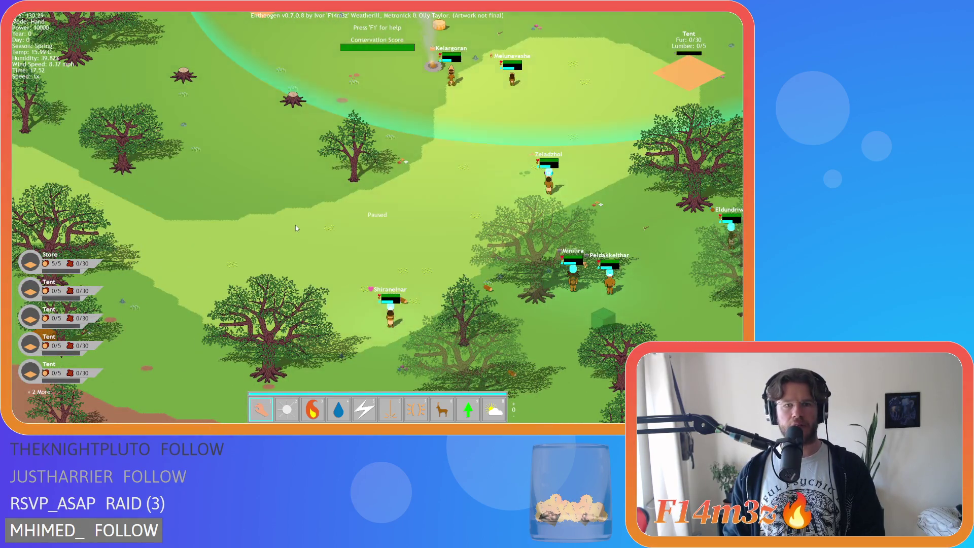
{"action": "key", "text": "w"}
{"action": "key", "text": "d"}
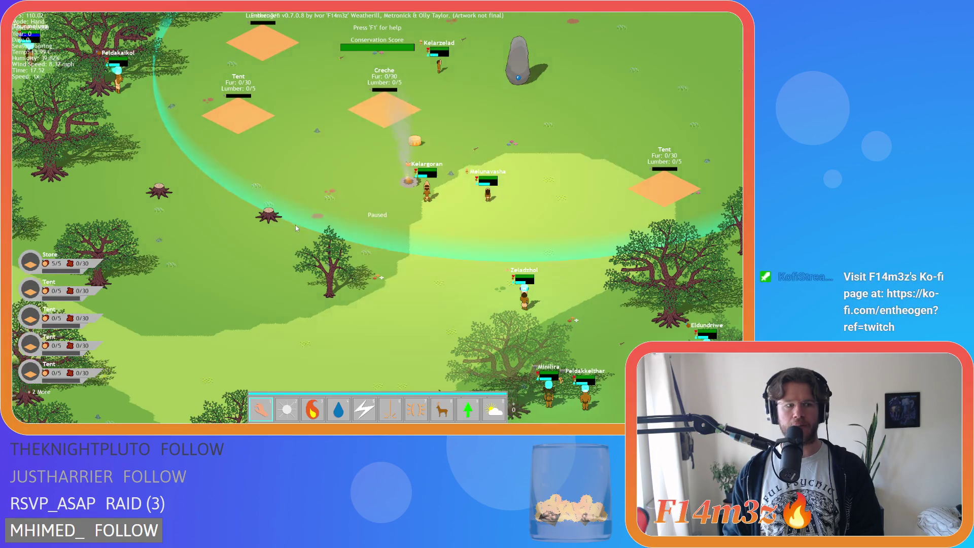
{"action": "key", "text": "w"}
{"action": "key", "text": "a"}
{"action": "key", "text": "w"}
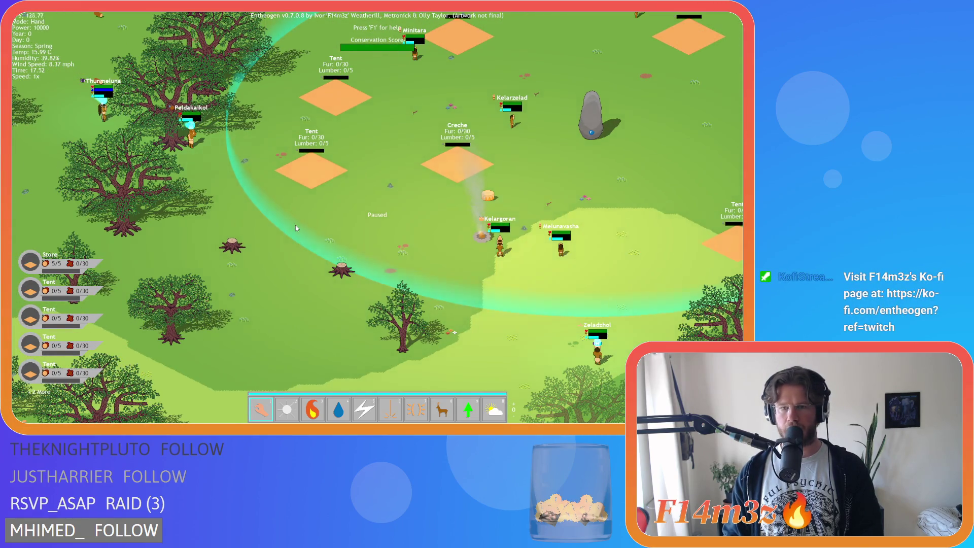
{"action": "key", "text": "a"}
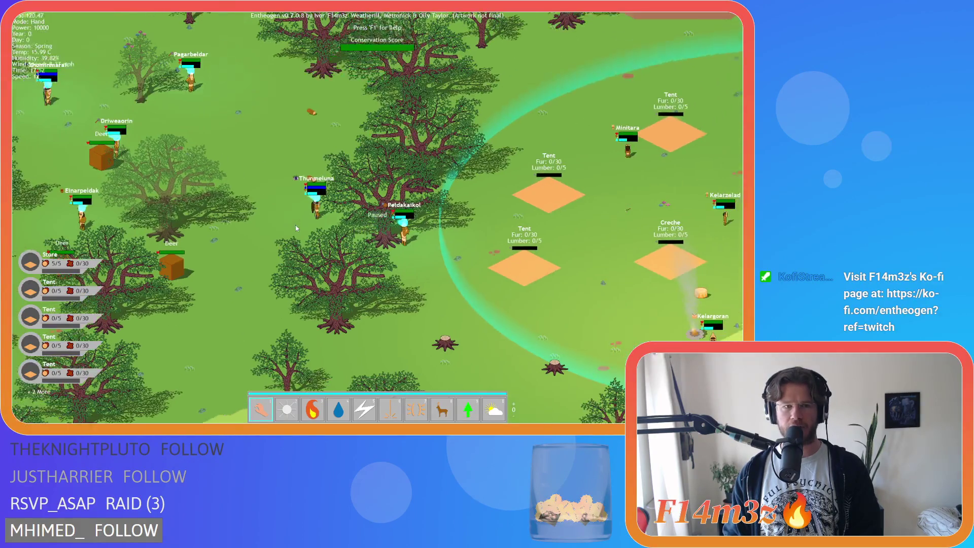
{"action": "key", "text": "d"}
{"action": "key", "text": "w"}
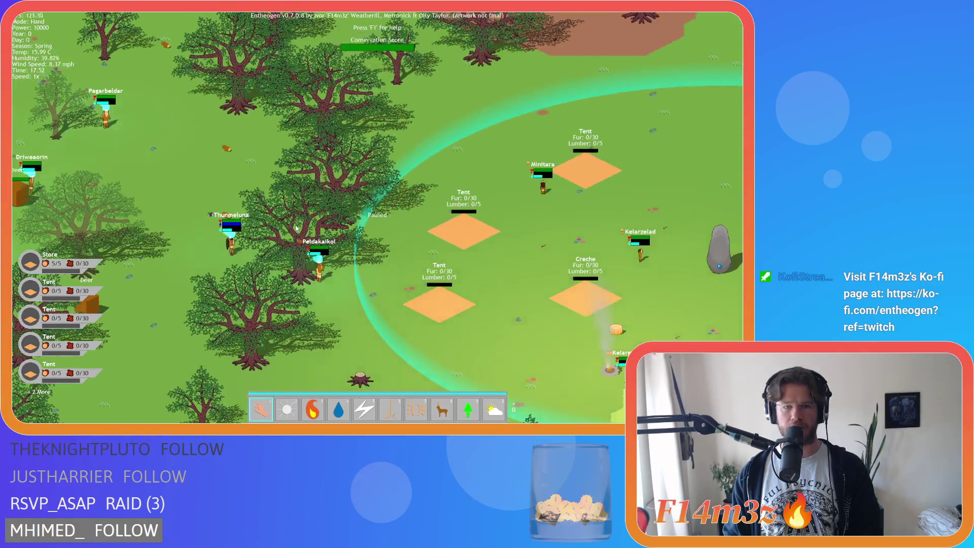
{"action": "key", "text": "s"}
{"action": "key", "text": "d"}
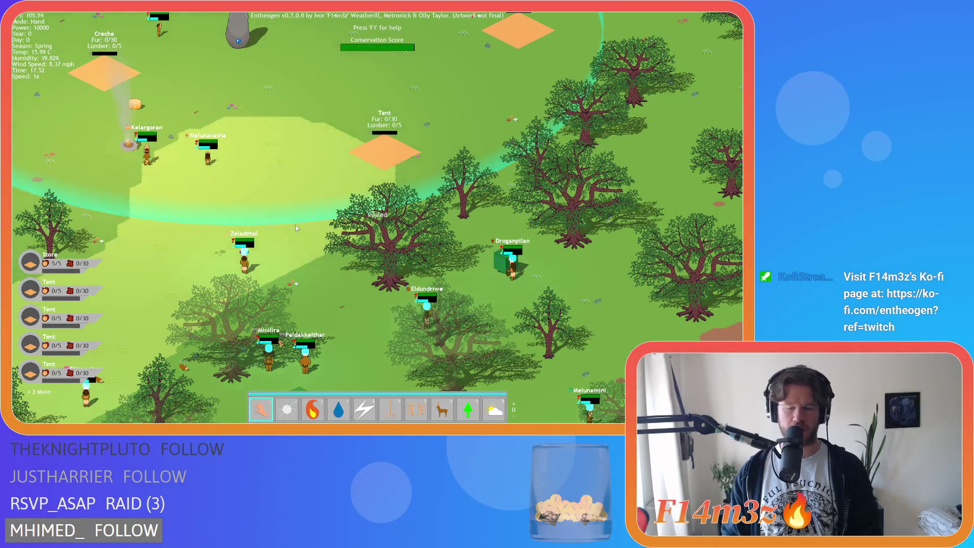
{"action": "key", "text": "w"}
{"action": "key", "text": "a"}
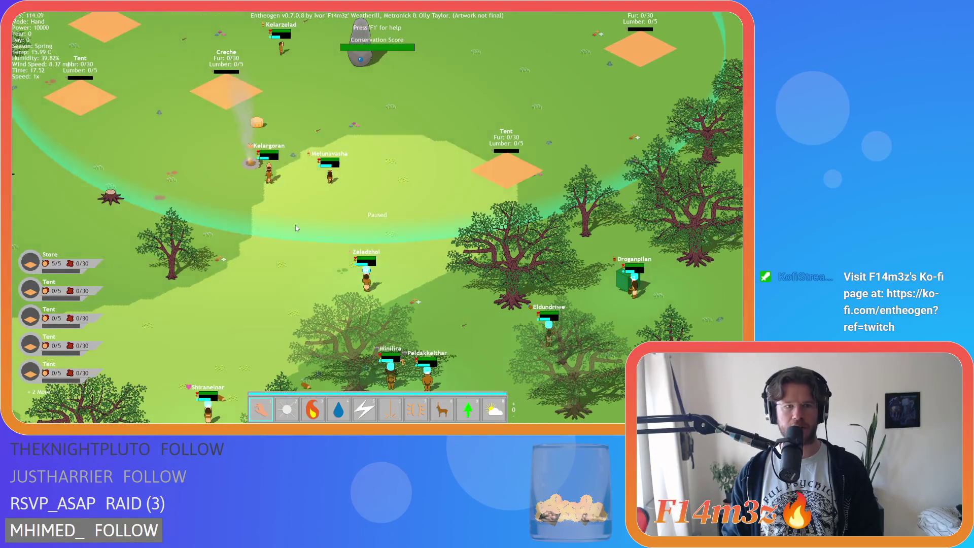
Pan toward the villager near a bush, then quit the game with Escape and Y.
{"action": "key", "text": "s"}
{"action": "key", "text": "a"}
{"action": "key", "text": "s"}
{"action": "key", "text": "a"}
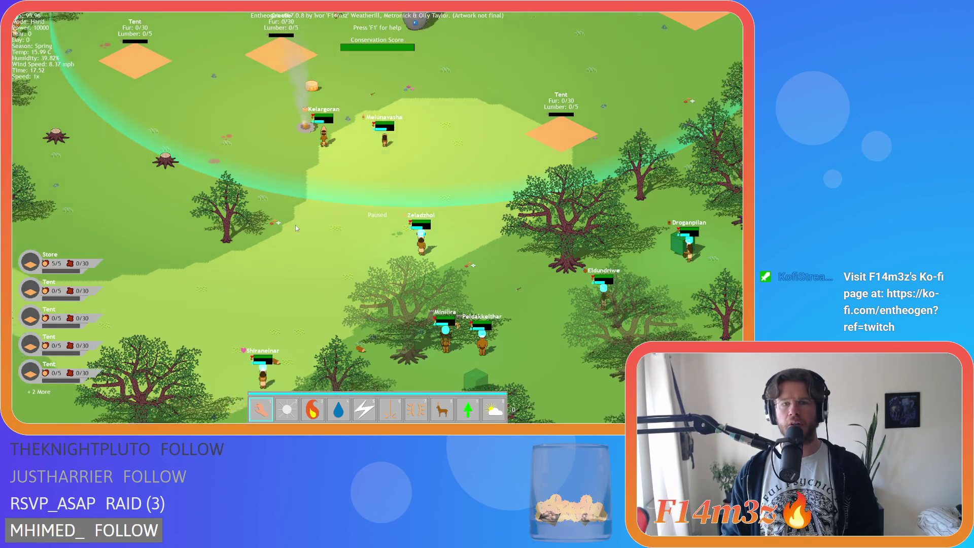
{"action": "key", "text": "w"}
{"action": "key", "text": "d"}
{"action": "key", "text": "s"}
{"action": "key", "text": "a"}
{"action": "key", "text": "w"}
{"action": "key", "text": "d"}
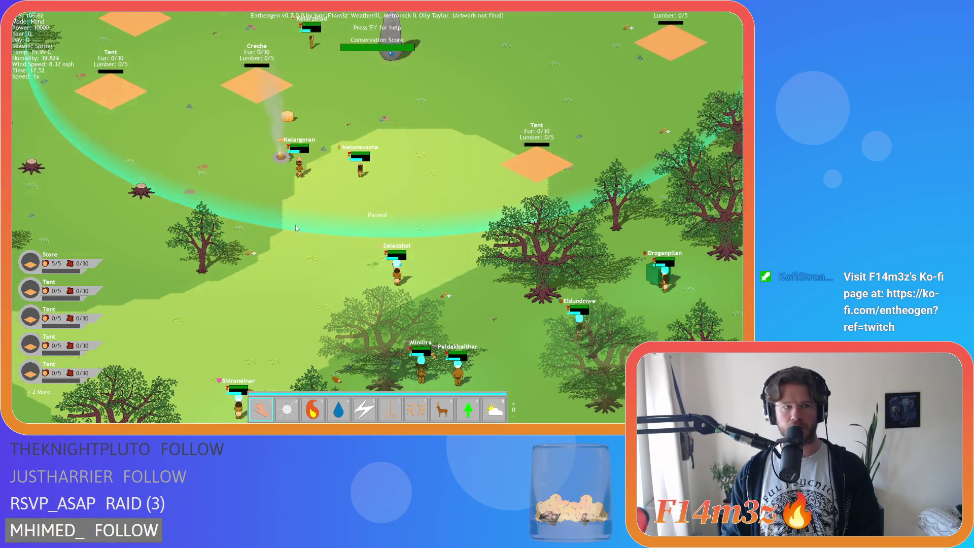
{"action": "key", "text": "s"}
{"action": "key", "text": "a"}
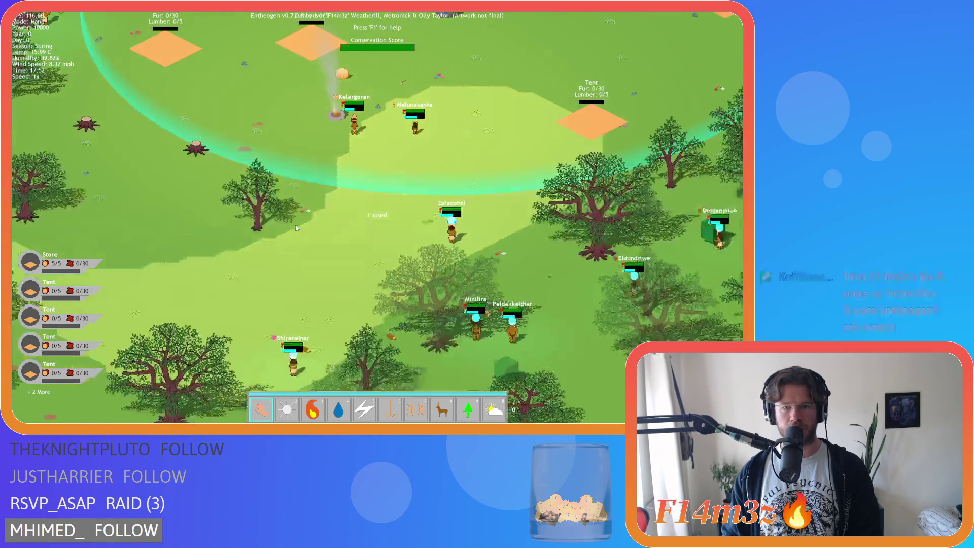
{"action": "key", "text": "d"}
{"action": "key", "text": "s"}
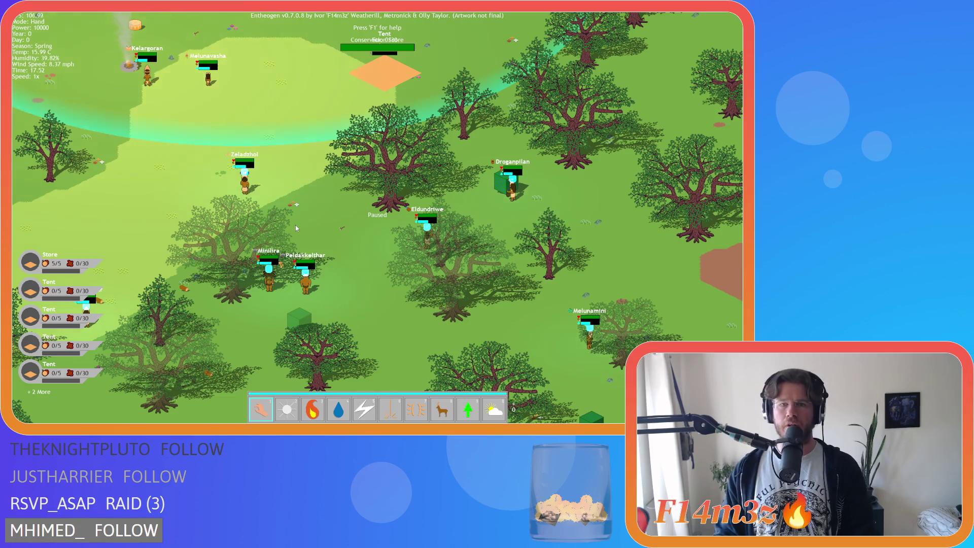
{"action": "key", "text": "d"}
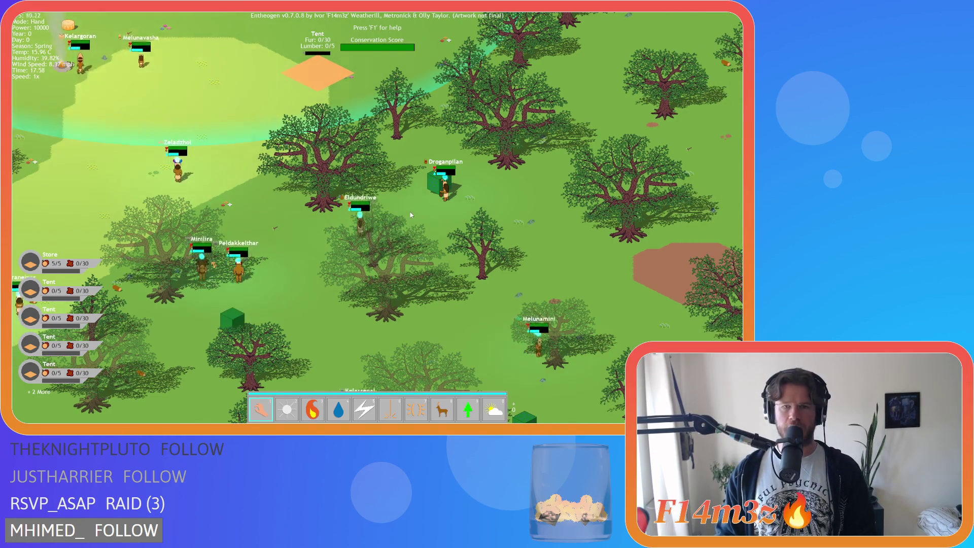
{"action": "scroll", "coordinate": [411, 216], "scroll_direction": "up", "scroll_amount": 3}
{"action": "key", "text": "w+d"}
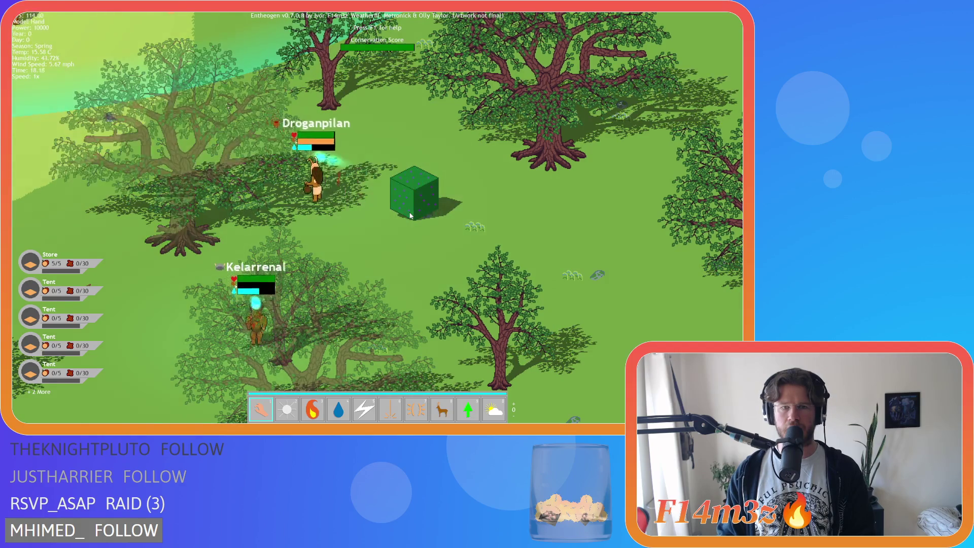
{"action": "scroll", "coordinate": [411, 215], "scroll_direction": "down", "scroll_amount": 3}
{"action": "key", "text": "Escape"}
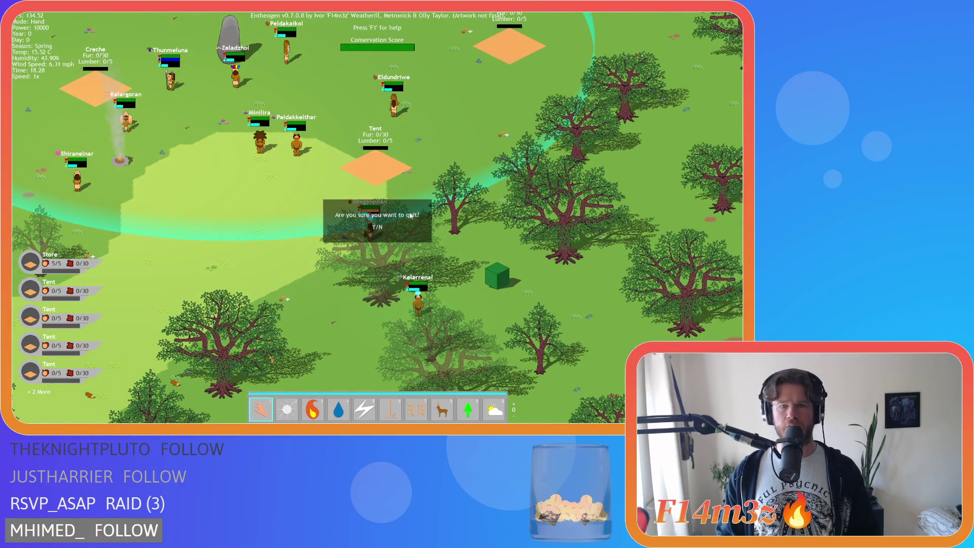
{"action": "key", "text": "y"}
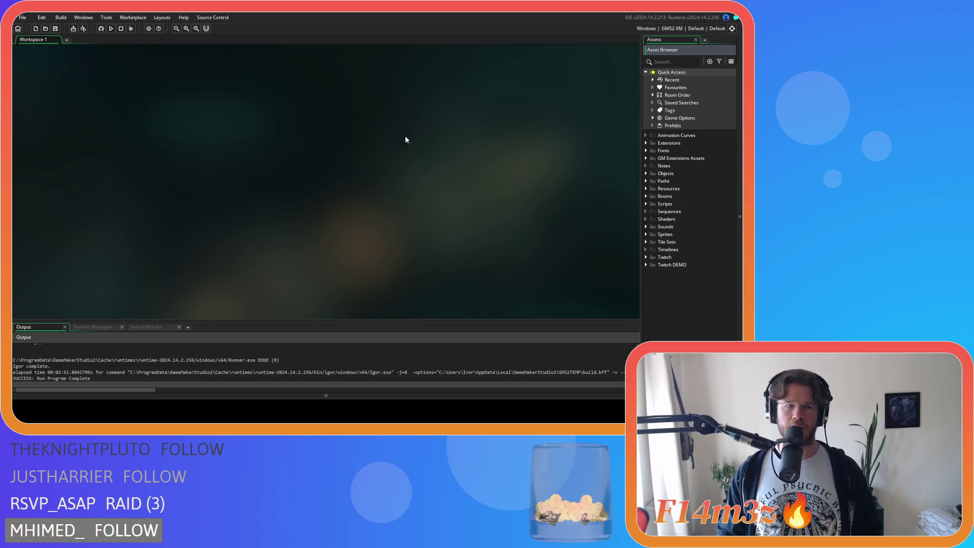
Expand Objects > Animal > Human in the Asset Browser to reveal ob_human.
{"action": "left_click", "coordinate": [50, 50]}
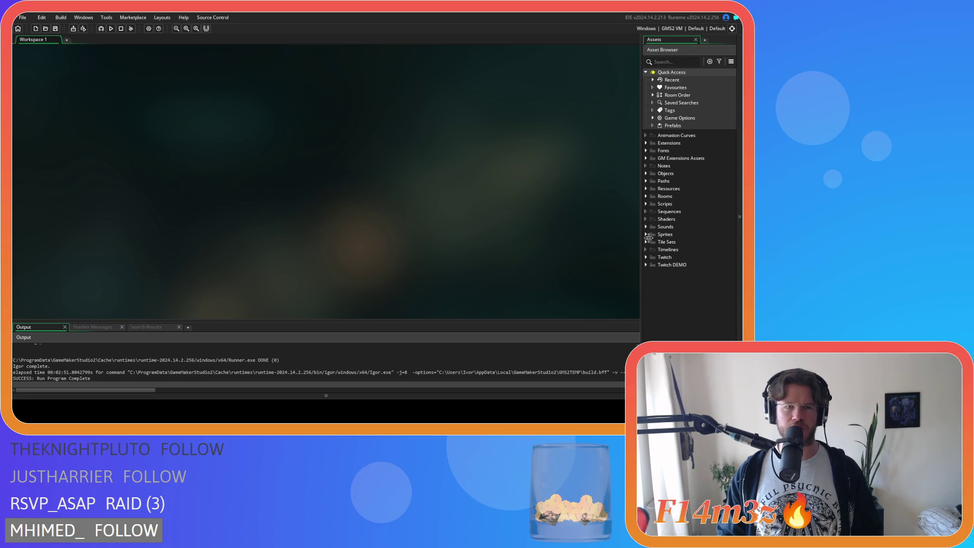
{"action": "left_click", "coordinate": [647, 173]}
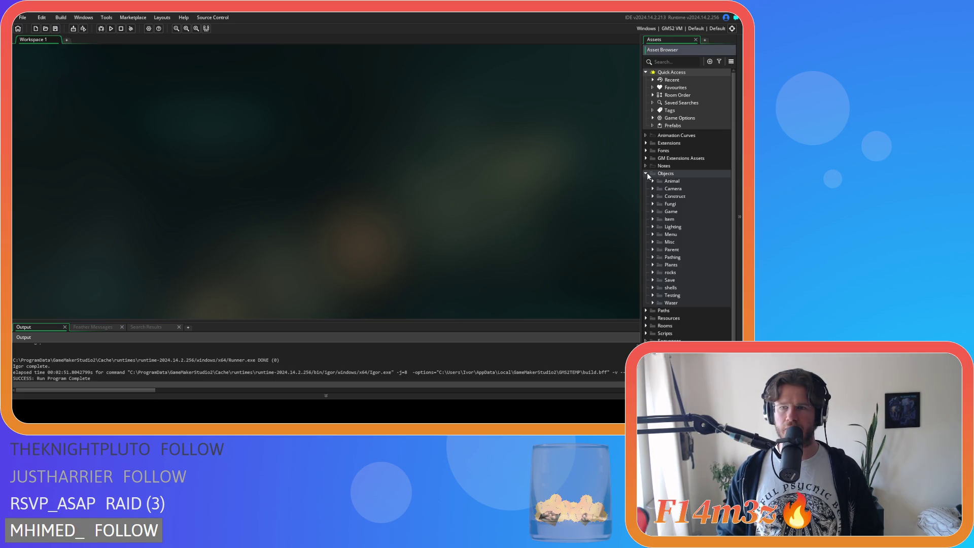
{"action": "left_click", "coordinate": [653, 211]}
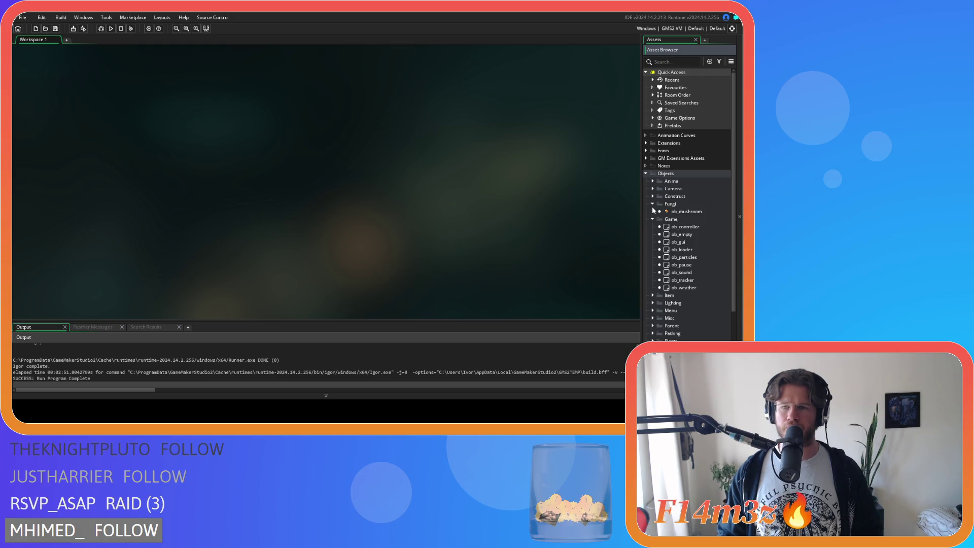
{"action": "left_click", "coordinate": [654, 212]}
{"action": "left_click", "coordinate": [653, 181]}
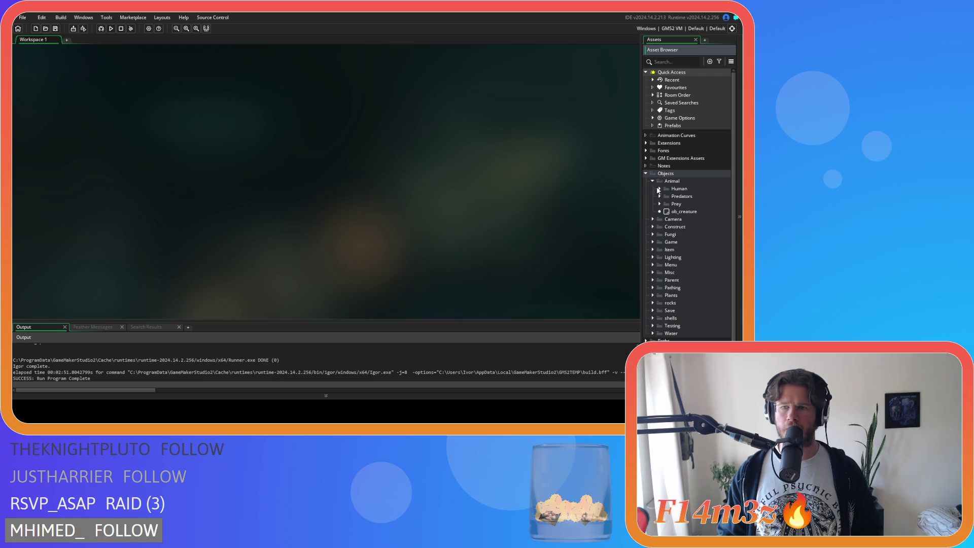
{"action": "left_click", "coordinate": [659, 188]}
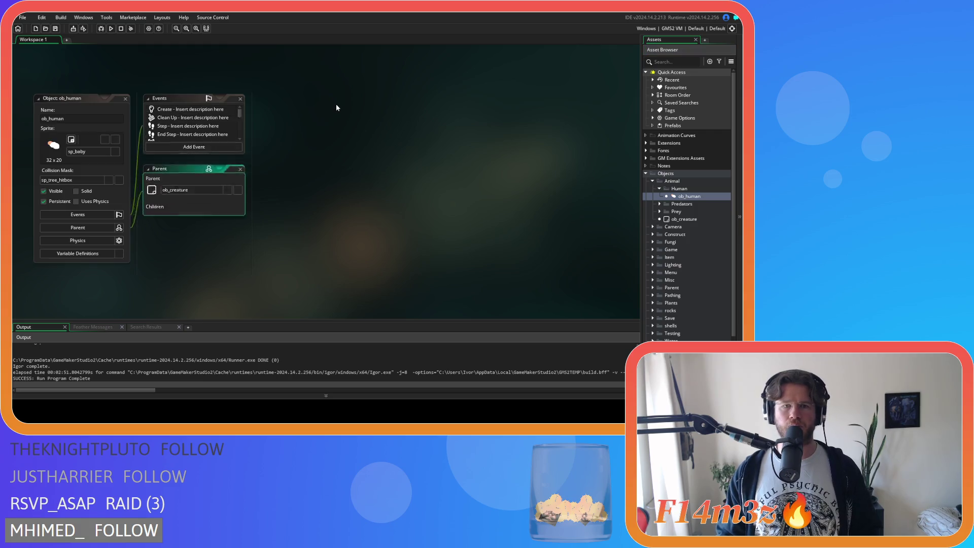
Find state_eat in ob_human's Create code and add the check setting poison = true for a poisonous first berry.
{"action": "left_click", "coordinate": [360, 160]}
{"action": "key", "text": "ctrl+f"}
{"action": "type", "text": "state_"}
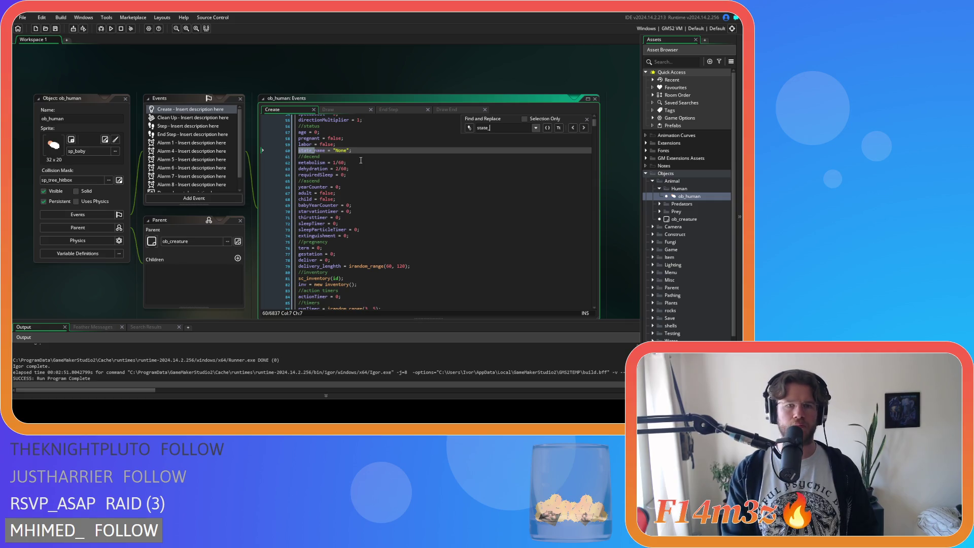
{"action": "type", "text": "eat"}
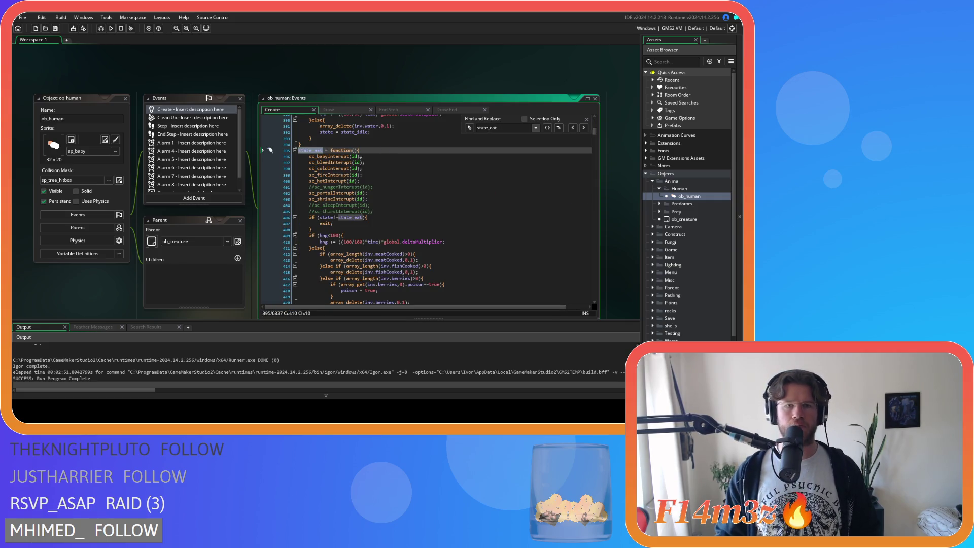
{"action": "scroll", "coordinate": [375, 150], "scroll_direction": "down", "scroll_amount": 3}
{"action": "left_click", "coordinate": [436, 223]}
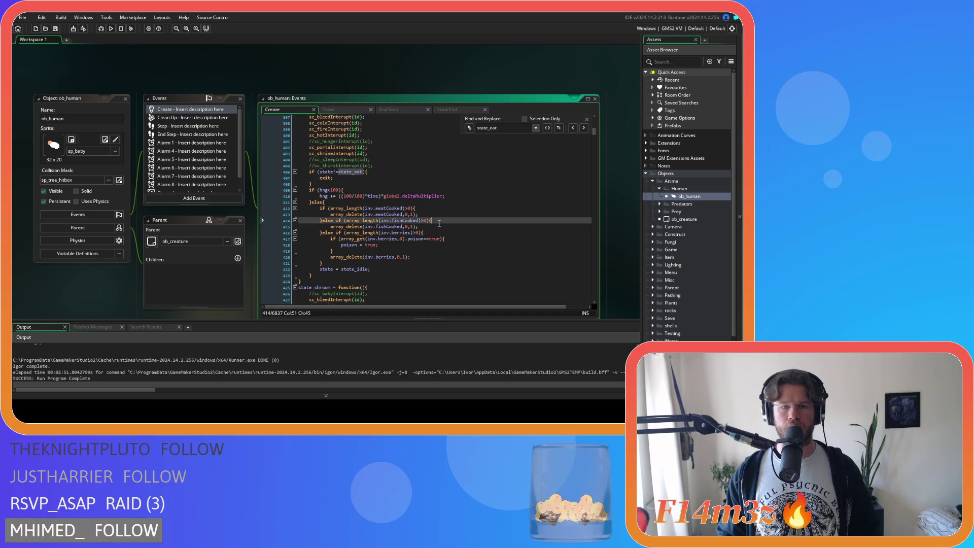
{"action": "left_click", "coordinate": [461, 242]}
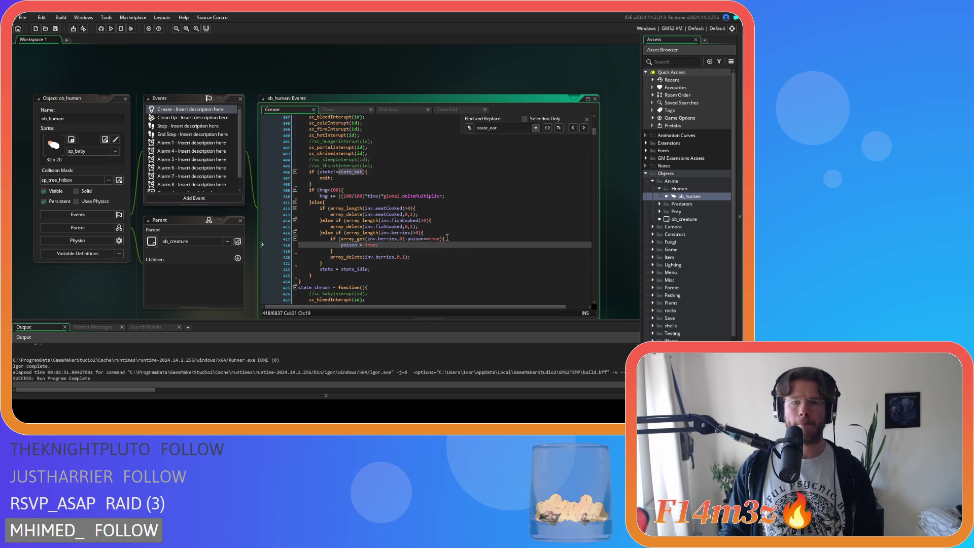
{"action": "left_click", "coordinate": [405, 257]}
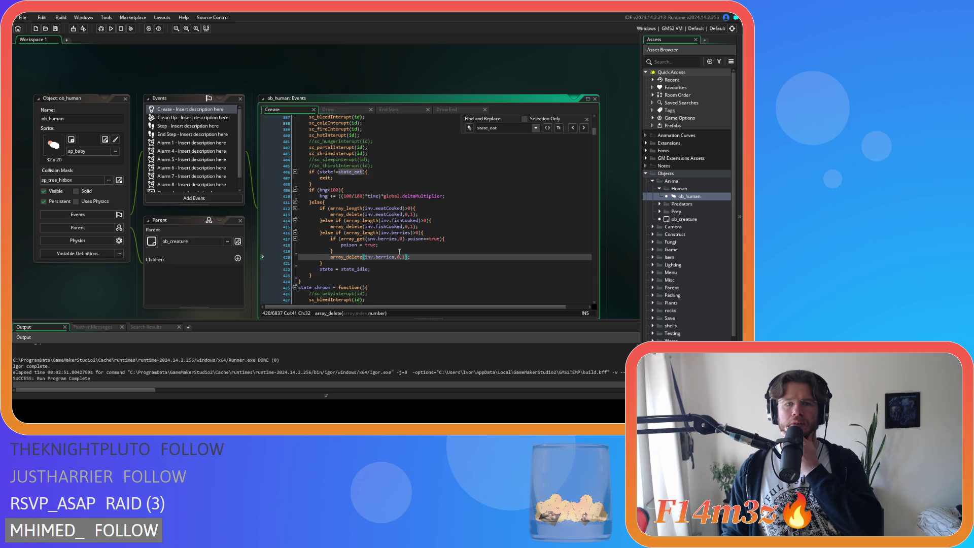
{"action": "scroll", "coordinate": [400, 252], "scroll_direction": "down", "scroll_amount": 1}
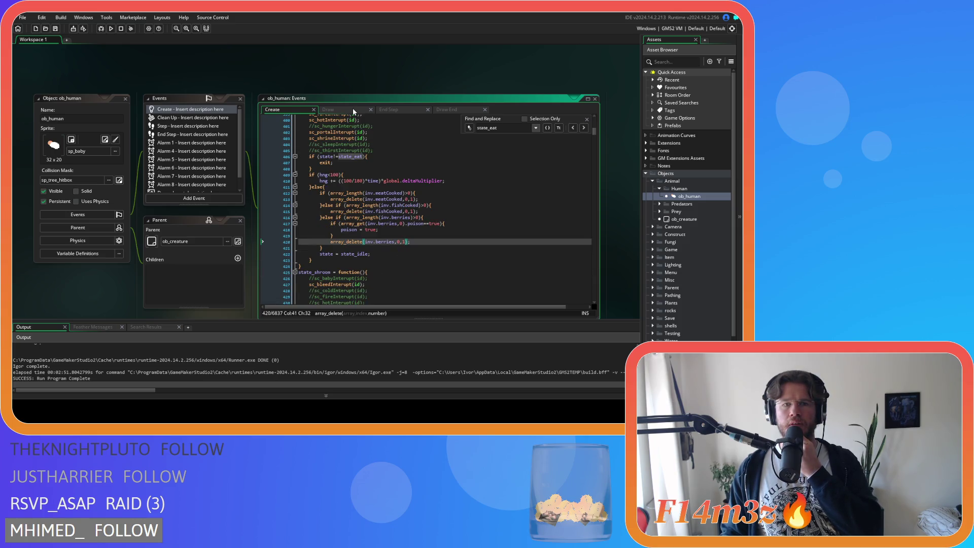
Check the Draw End and End Step code, then open the effectPoison definition.
{"action": "left_click", "coordinate": [445, 112]}
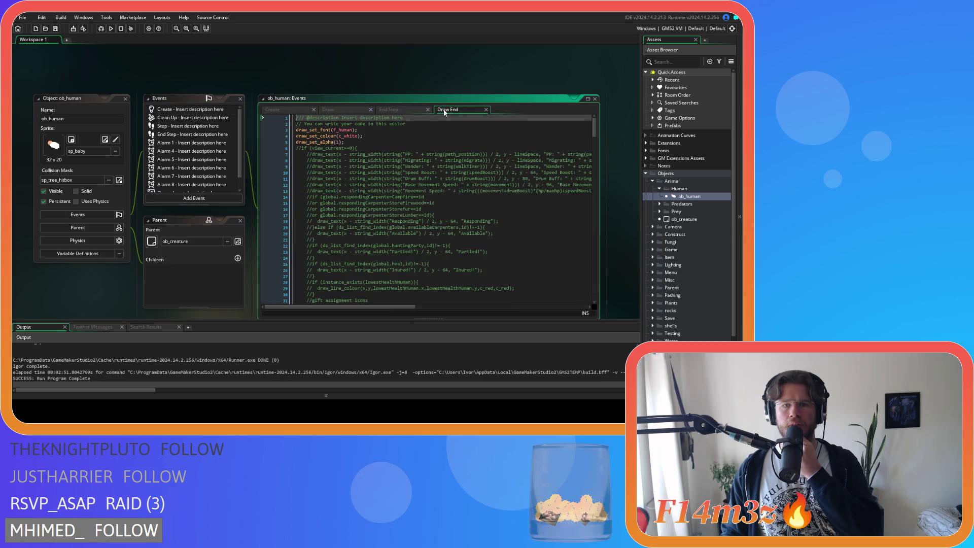
{"action": "left_click", "coordinate": [400, 109]}
{"action": "scroll", "coordinate": [439, 239], "scroll_direction": "down", "scroll_amount": 10}
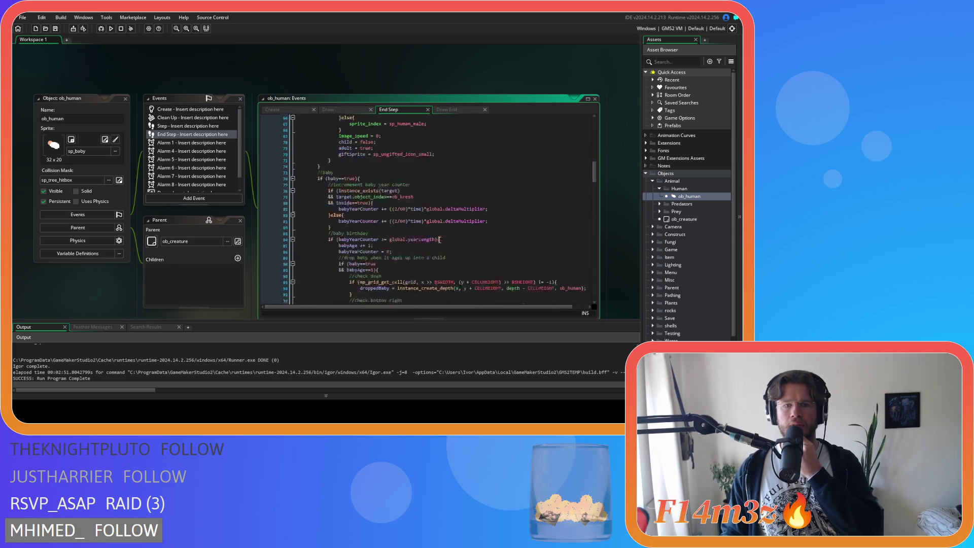
{"action": "scroll", "coordinate": [439, 240], "scroll_direction": "down", "scroll_amount": 20}
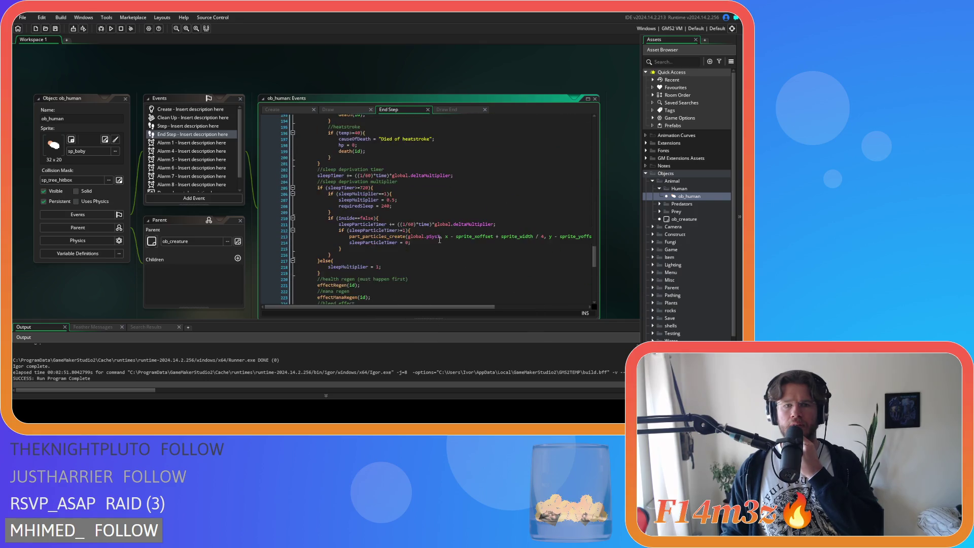
{"action": "scroll", "coordinate": [439, 240], "scroll_direction": "down", "scroll_amount": 2}
{"action": "left_click", "coordinate": [396, 227]}
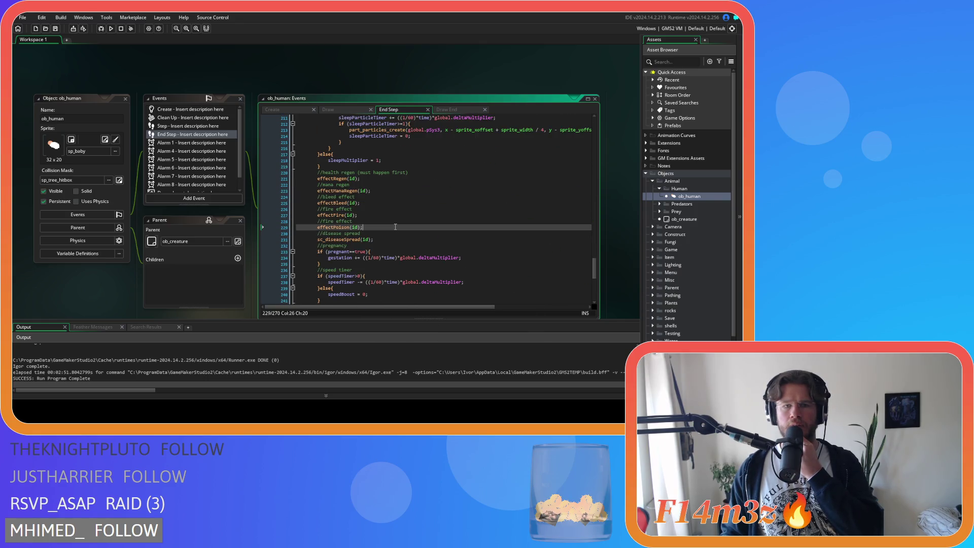
{"action": "middle_click", "coordinate": [332, 227]}
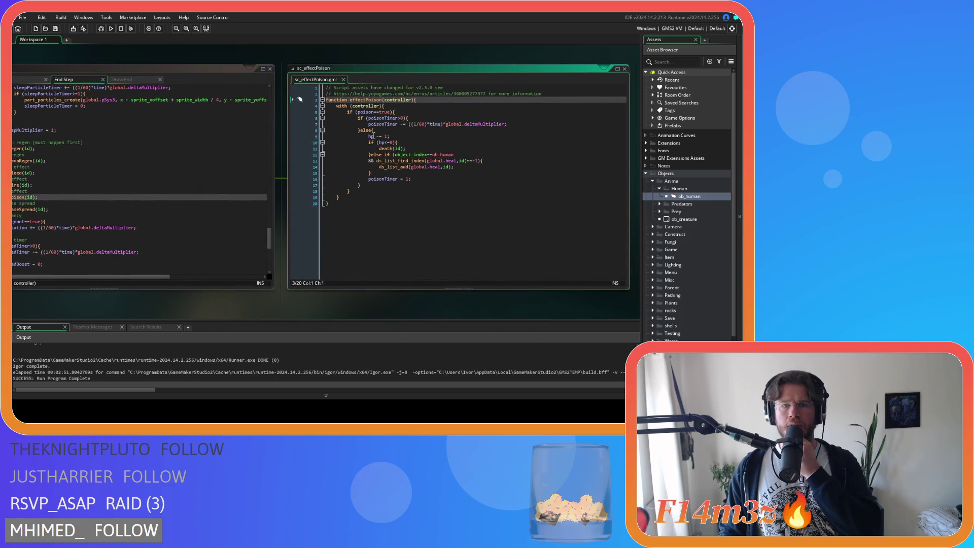
Inspect sc_effectPoison's poison check, poison timer, hp reduction and death-at-zero-hp lines.
{"action": "left_click", "coordinate": [423, 111]}
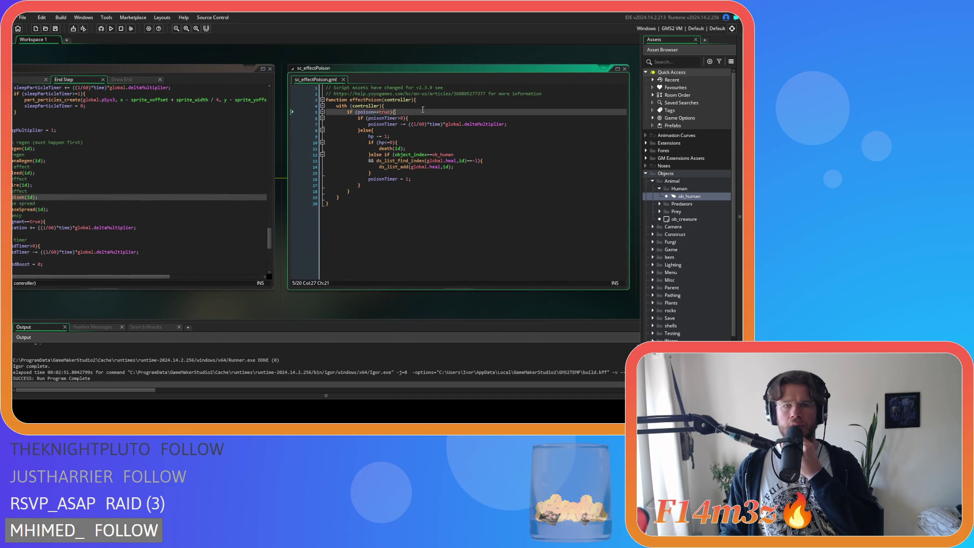
{"action": "left_click", "coordinate": [416, 118]}
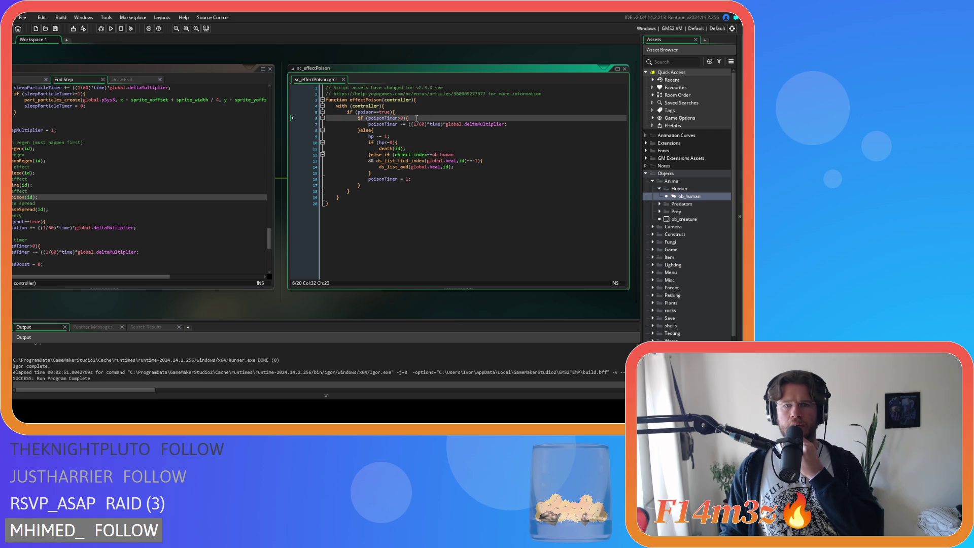
{"action": "left_click", "coordinate": [401, 130]}
{"action": "left_click", "coordinate": [401, 141]}
{"action": "left_click", "coordinate": [402, 135]}
{"action": "left_click", "coordinate": [408, 143]}
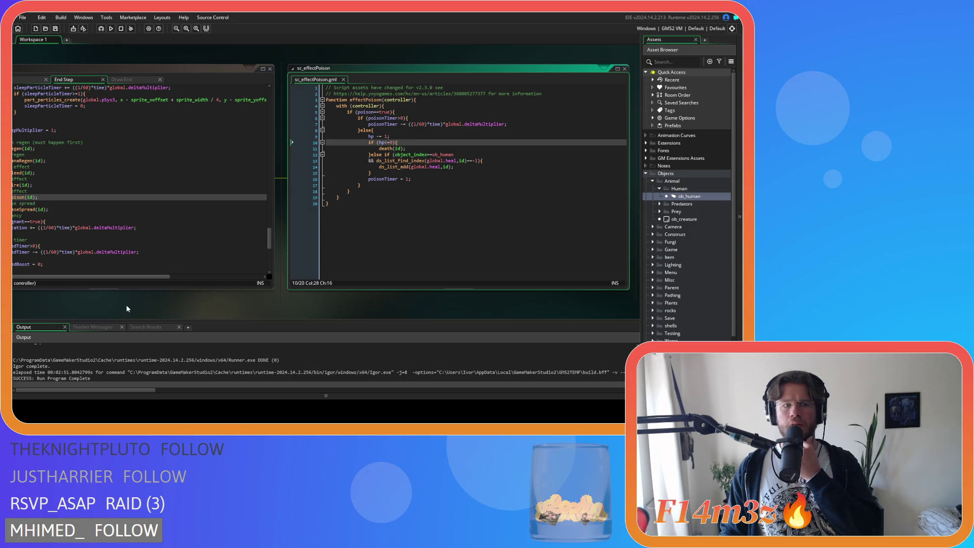
Return to ob_human's Create code, close the find bar and sc_effectPoison, and build the game.
{"action": "left_click_drag", "start_coordinate": [253, 310], "coordinate": [428, 319]}
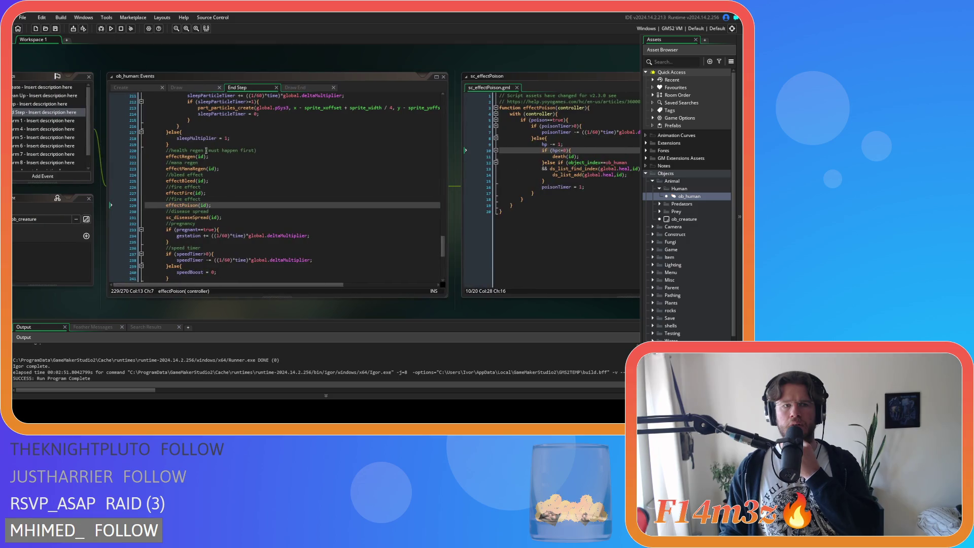
{"action": "left_click", "coordinate": [137, 88]}
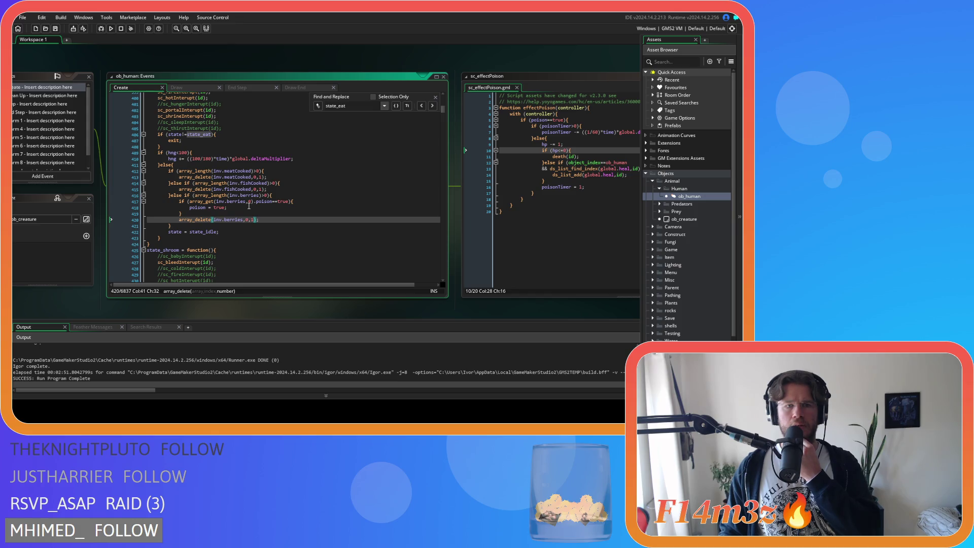
{"action": "left_click", "coordinate": [249, 207]}
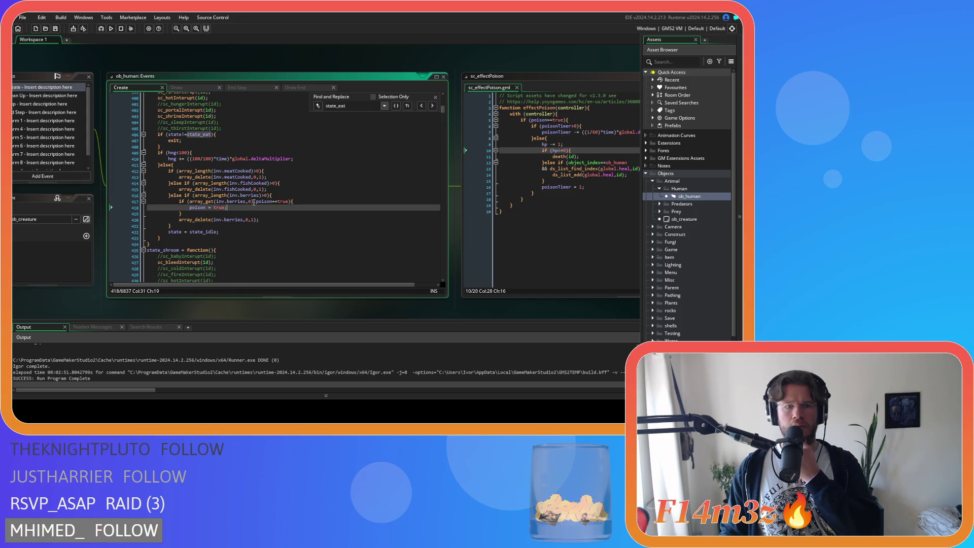
{"action": "left_click", "coordinate": [435, 96]}
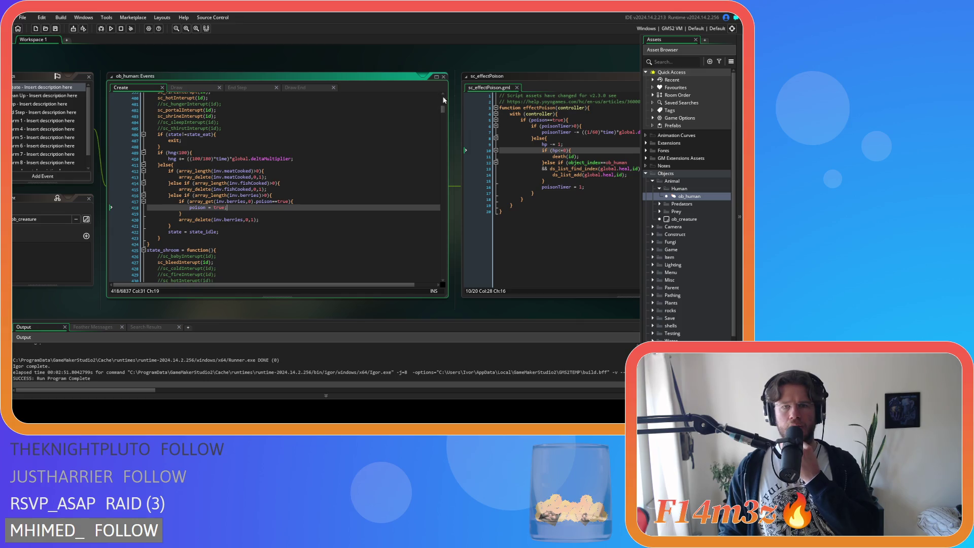
{"action": "left_click", "coordinate": [517, 88]}
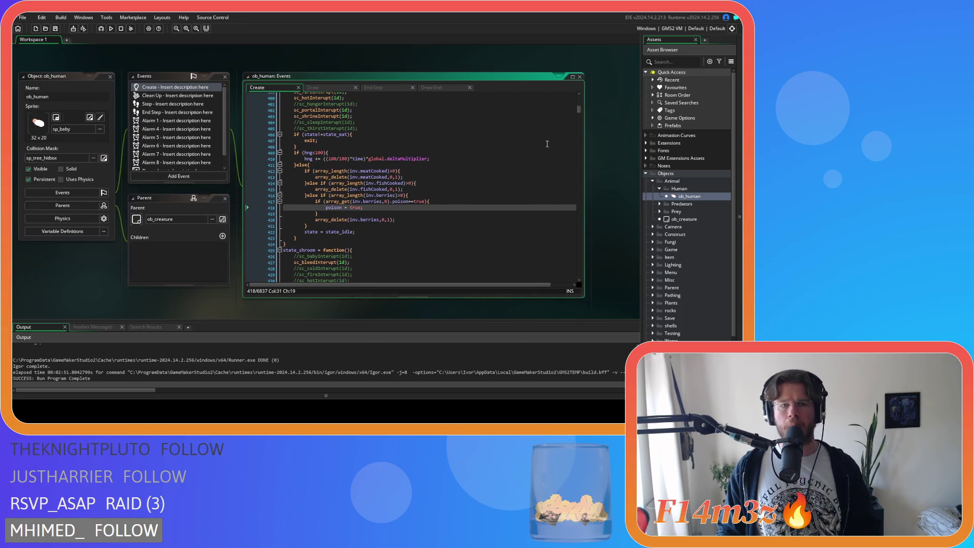
{"action": "key", "text": "F5"}
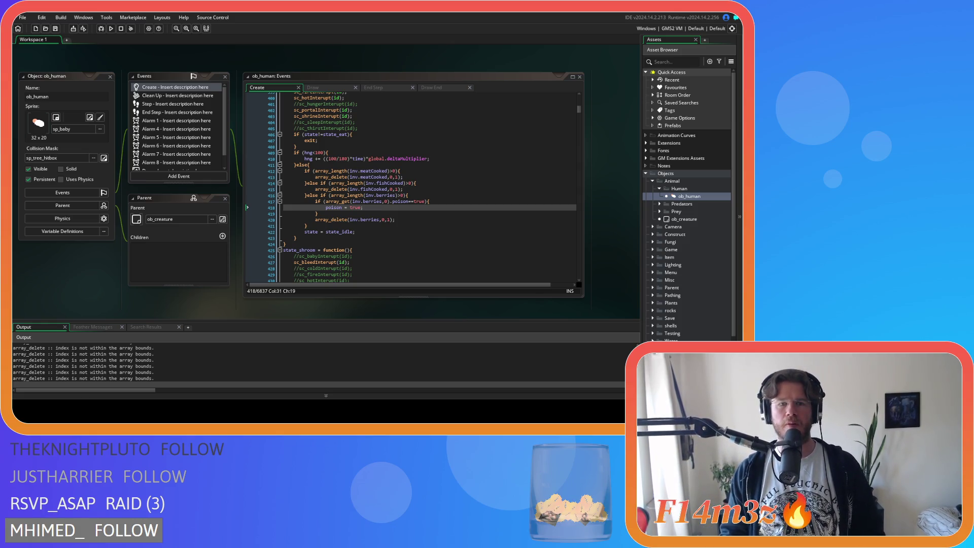
Switch to the running game, pan around the map and raise the speed to 4x.
{"action": "key", "text": "alt+Tab"}
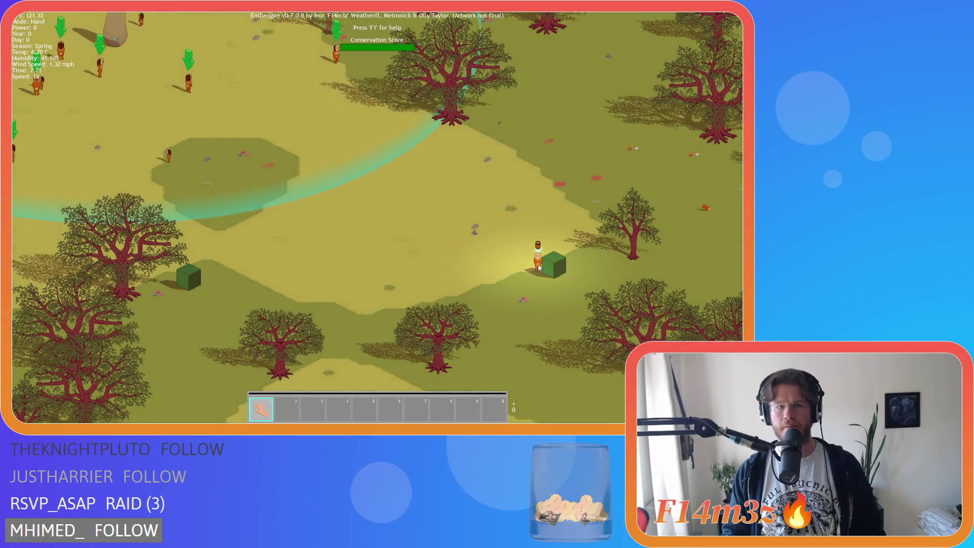
{"action": "key", "text": "w"}
{"action": "key", "text": "a"}
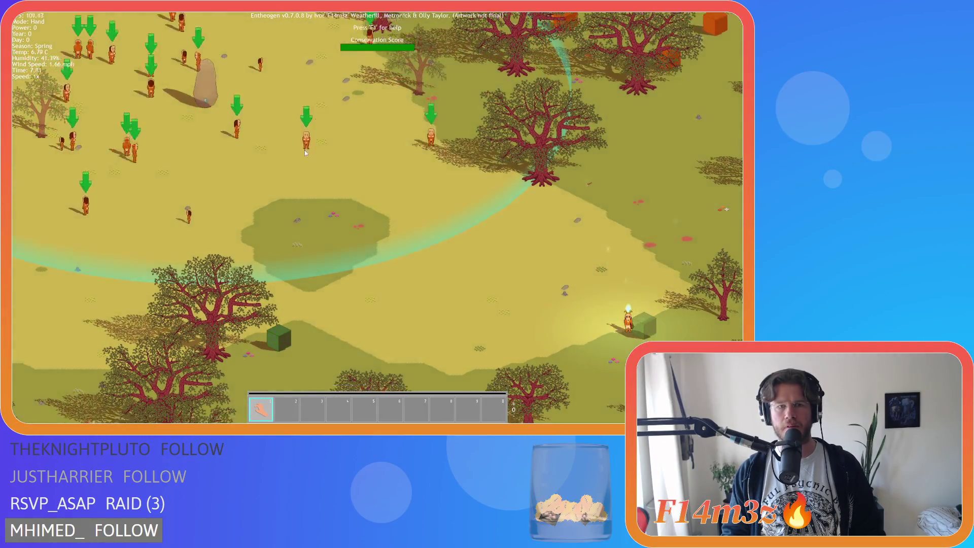
{"action": "key", "text": "s"}
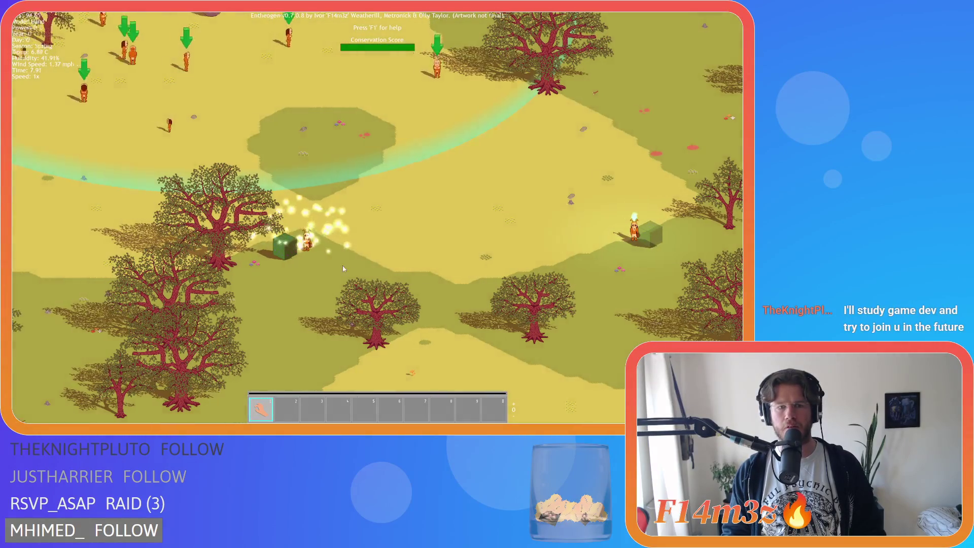
{"action": "key", "text": "d"}
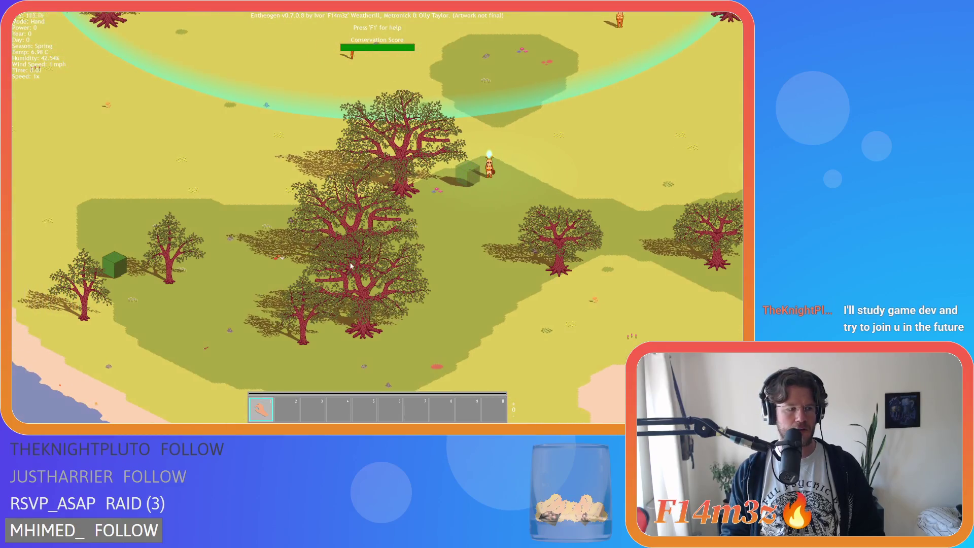
{"action": "key", "text": "plus"}
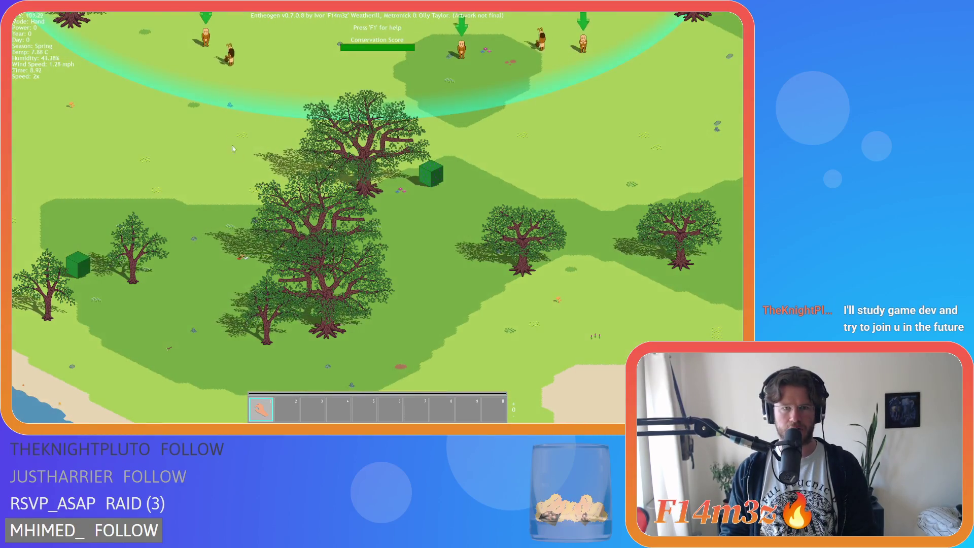
Pan over the villagers with green arrows and slow the game back to 1x.
{"action": "key", "text": "w"}
{"action": "key", "text": "a"}
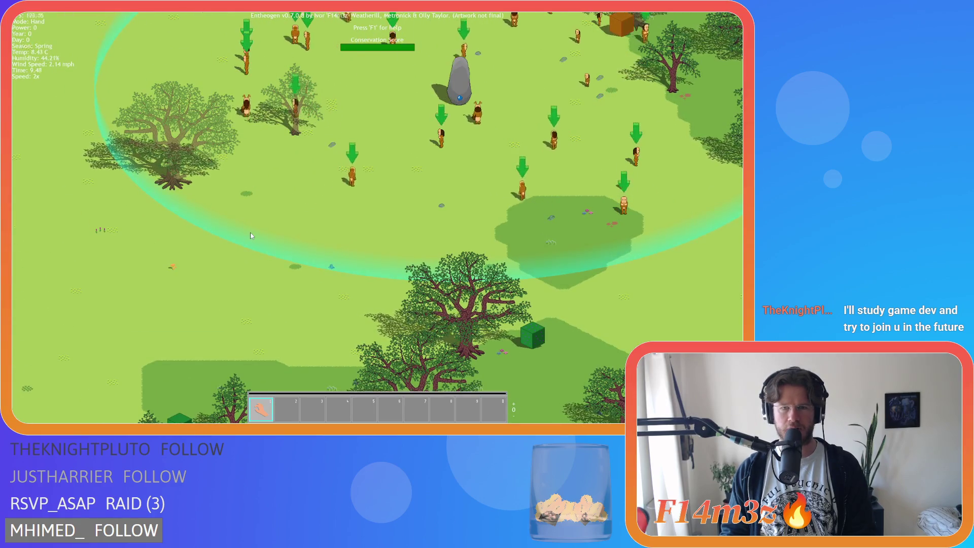
{"action": "key", "text": "w"}
{"action": "key", "text": "w"}
{"action": "key", "text": "minus"}
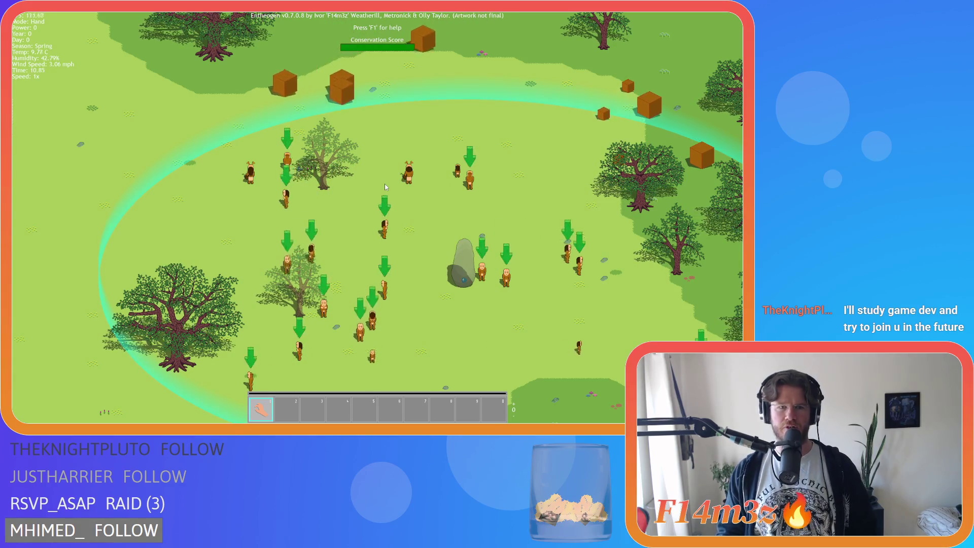
{"action": "key", "text": "a"}
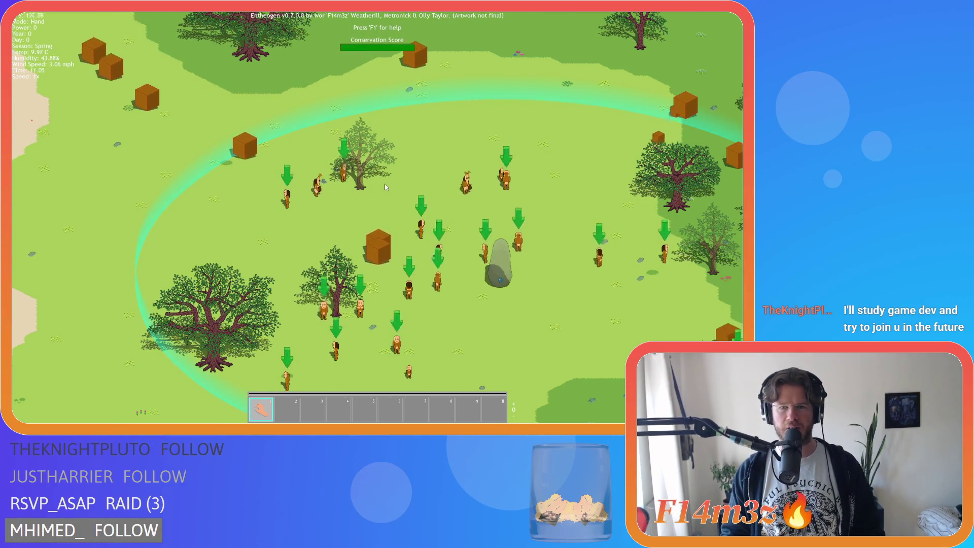
{"action": "key", "text": "d"}
{"action": "key", "text": "s"}
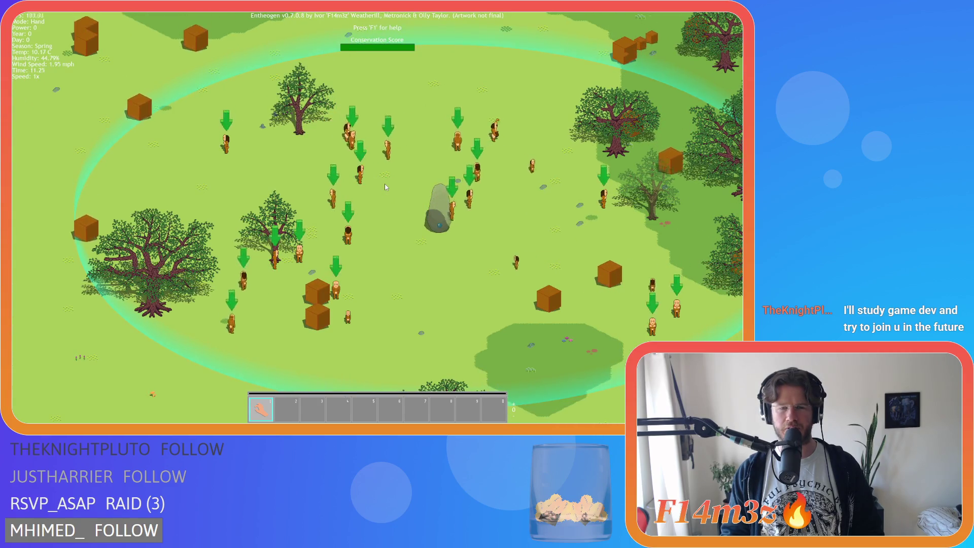
{"action": "key", "text": "w"}
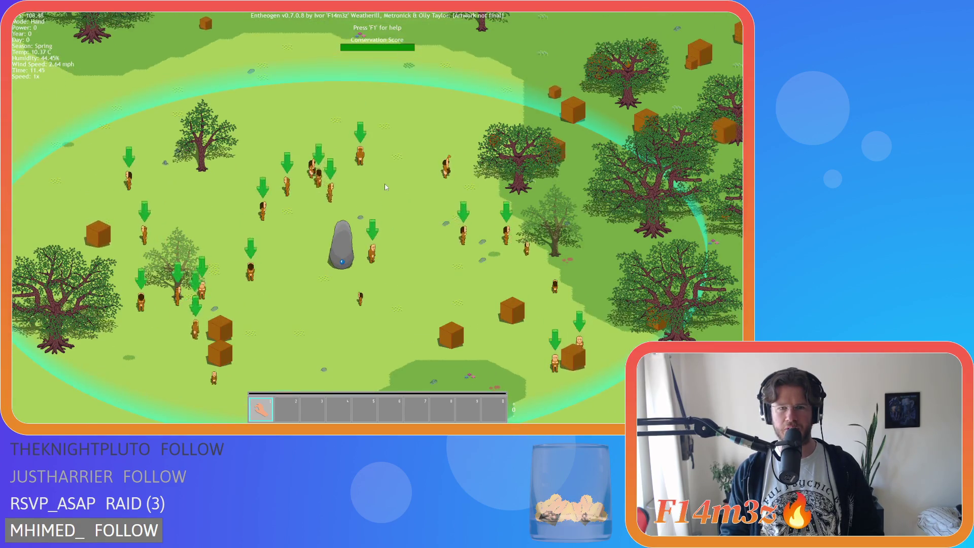
{"action": "key", "text": "s"}
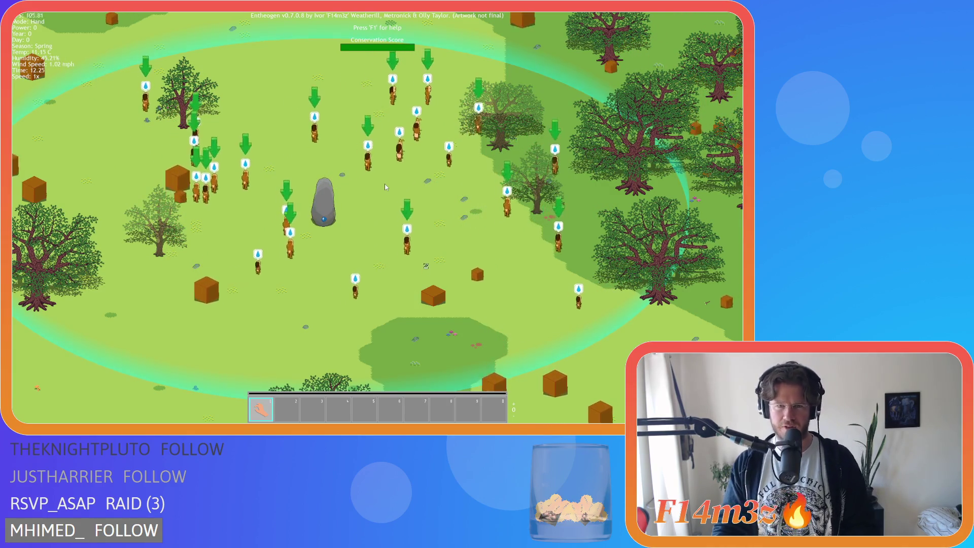
Pan the camera right into the forest, following the villager group.
{"action": "key", "text": "w"}
{"action": "key", "text": "d"}
{"action": "key", "text": "w"}
{"action": "key", "text": "d"}
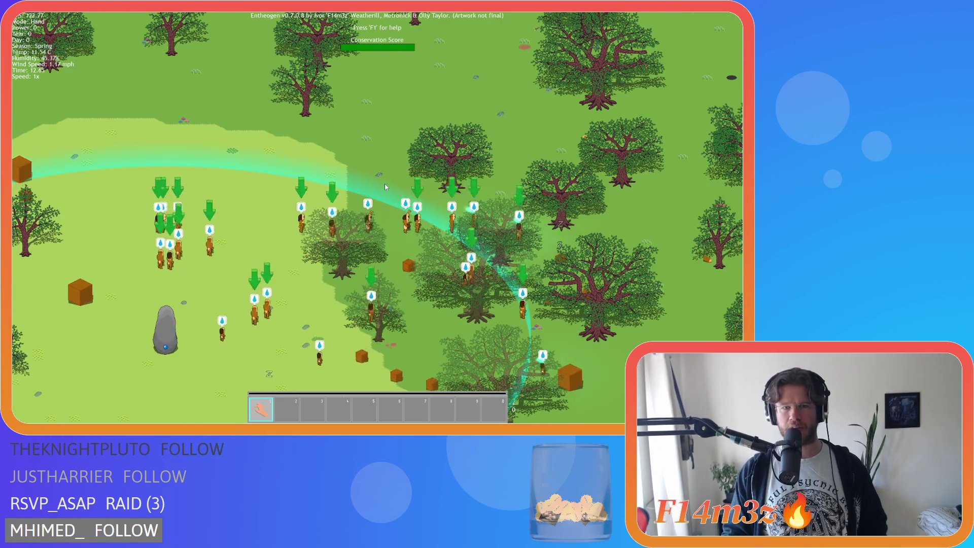
{"action": "key", "text": "w"}
{"action": "key", "text": "d"}
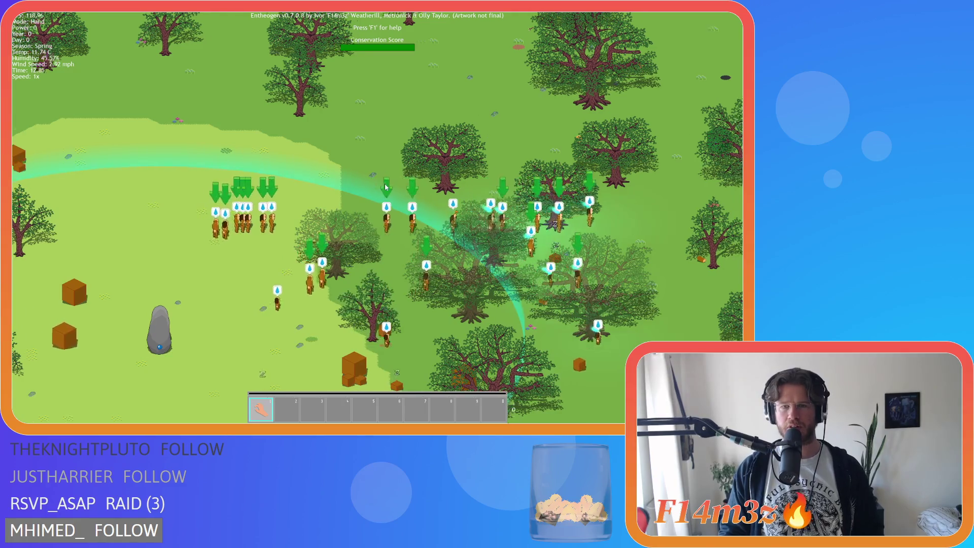
{"action": "key", "text": "s"}
{"action": "key", "text": "d"}
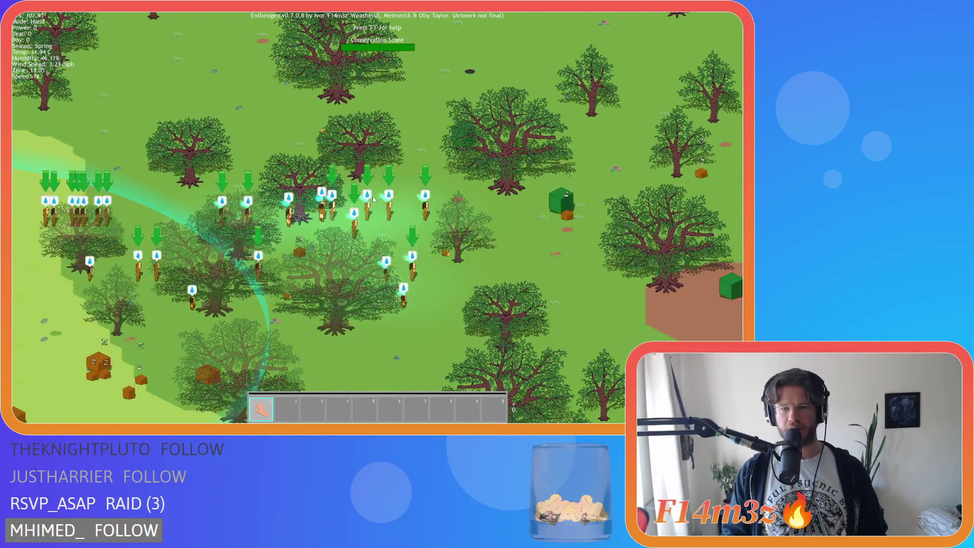
{"action": "key", "text": "s"}
{"action": "key", "text": "d"}
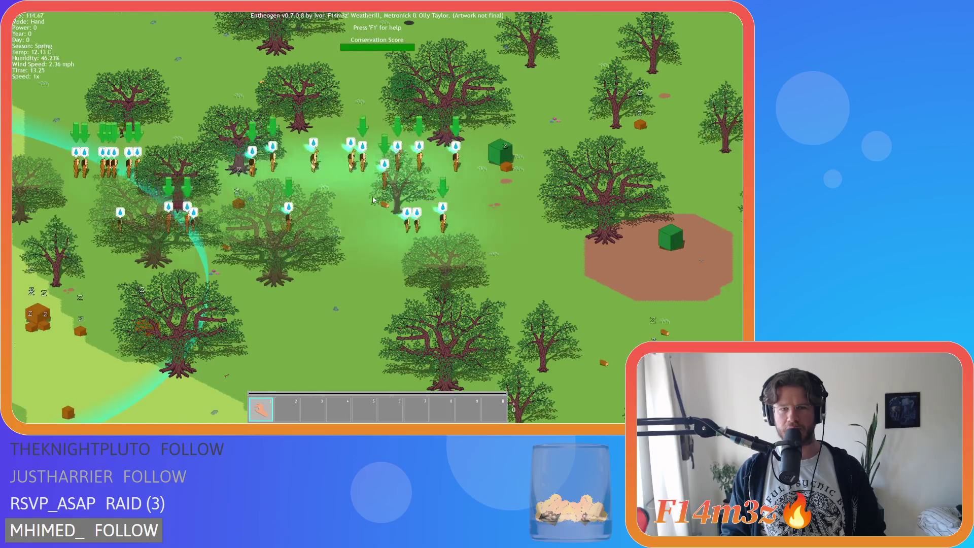
{"action": "key", "text": "w"}
{"action": "key", "text": "d"}
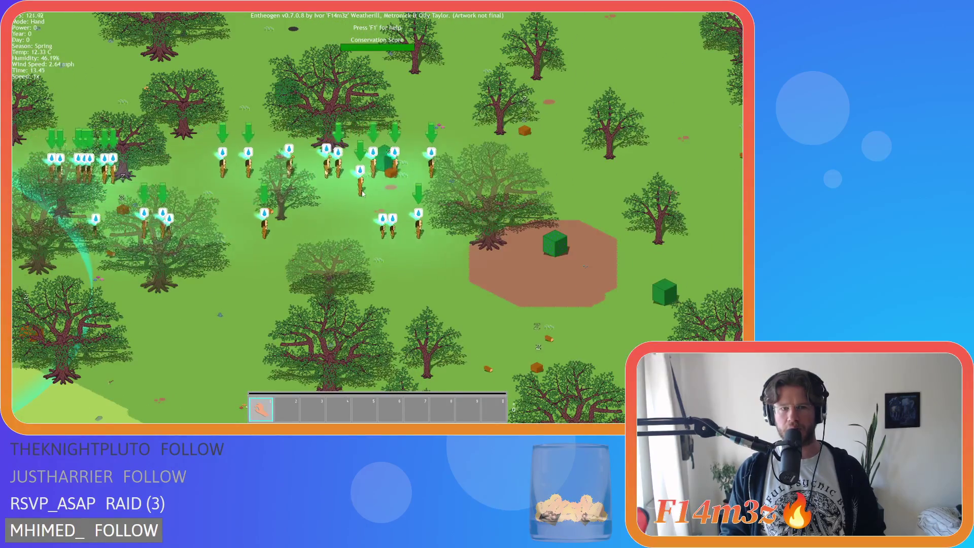
{"action": "key", "text": "s"}
{"action": "key", "text": "d"}
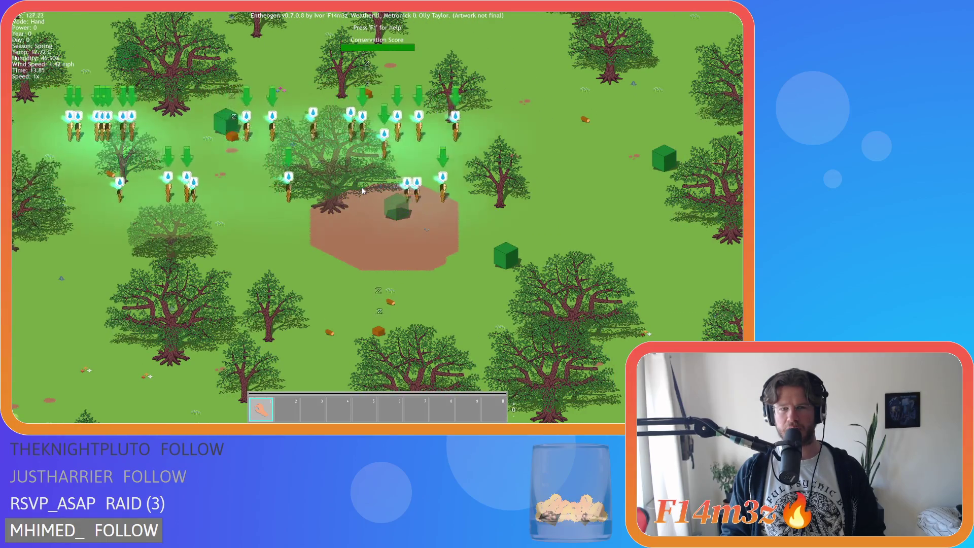
{"action": "key", "text": "w"}
{"action": "key", "text": "d"}
Raise the game speed to 8x, slow it back down, and show name labels and status bars.
{"action": "key", "text": "d"}
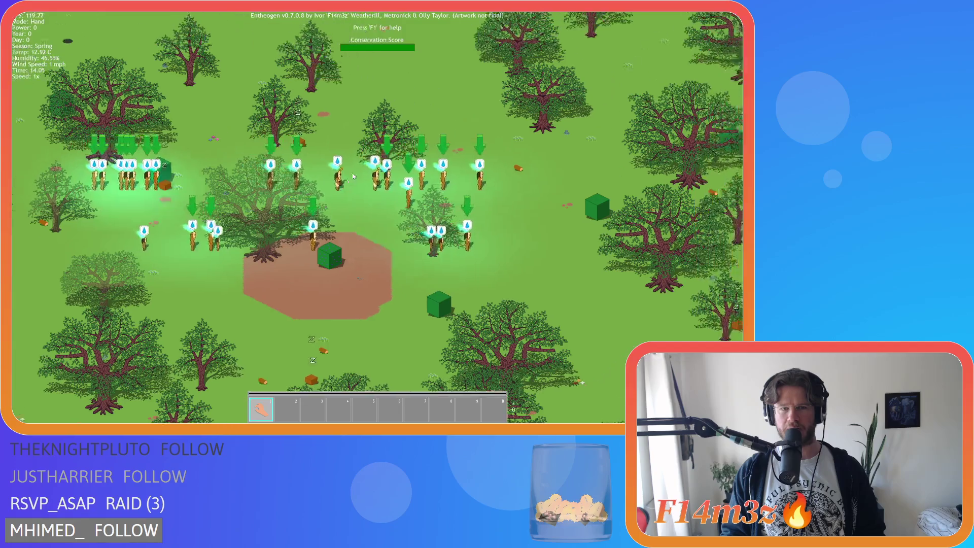
{"action": "key", "text": "w"}
{"action": "key", "text": "d"}
{"action": "key", "text": "s"}
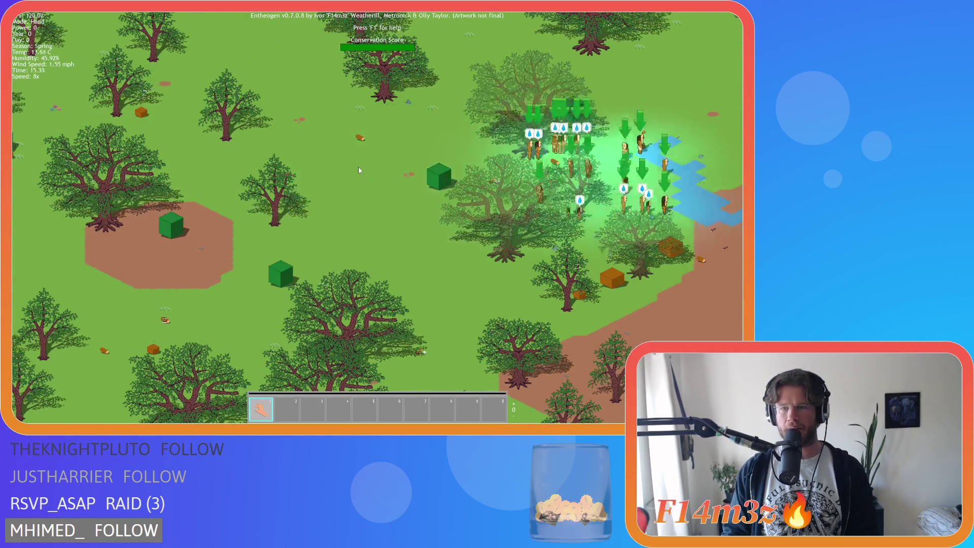
{"action": "key", "text": "minus"}
{"action": "key", "text": "minus"}
{"action": "key", "text": "minus"}
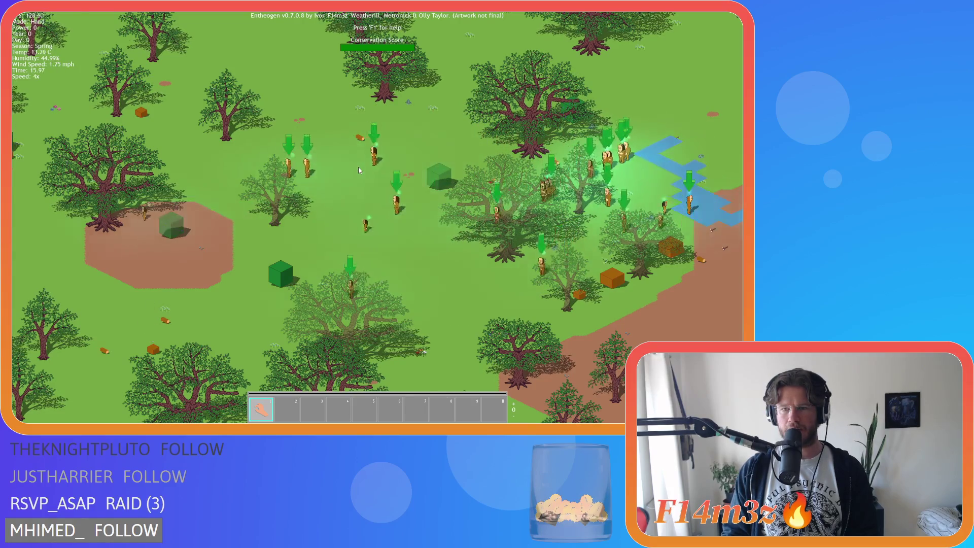
{"action": "key", "text": "Tab"}
{"action": "key", "text": "s"}
{"action": "key", "text": "a"}
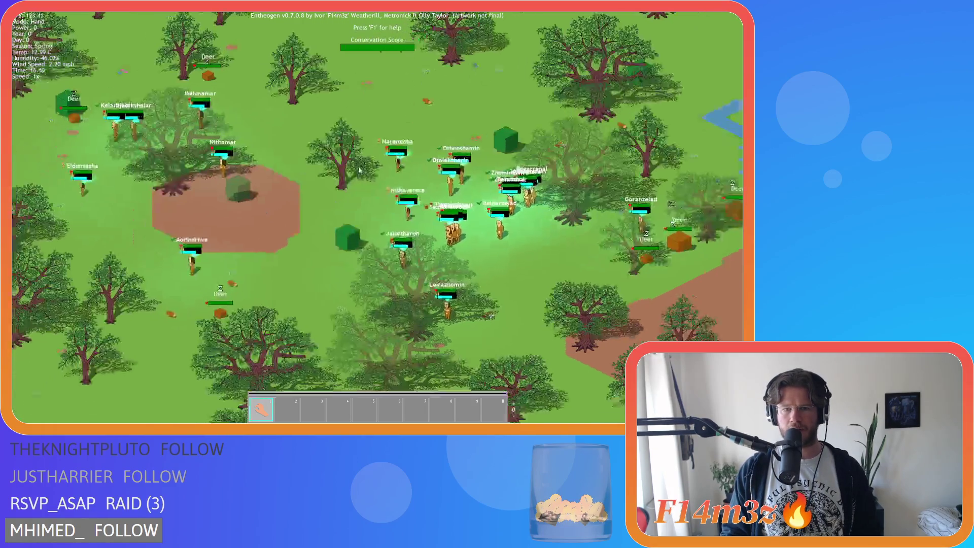
{"action": "key", "text": "a"}
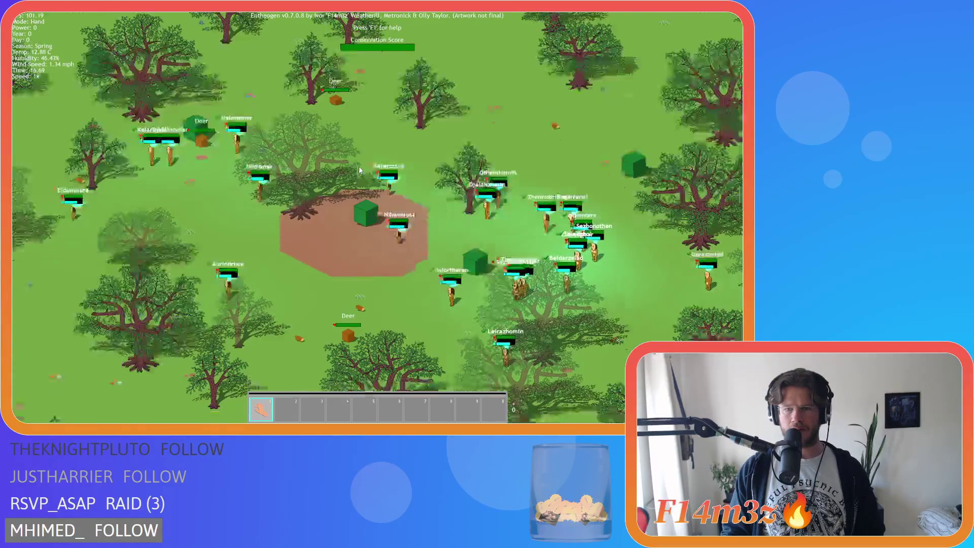
{"action": "key", "text": "a"}
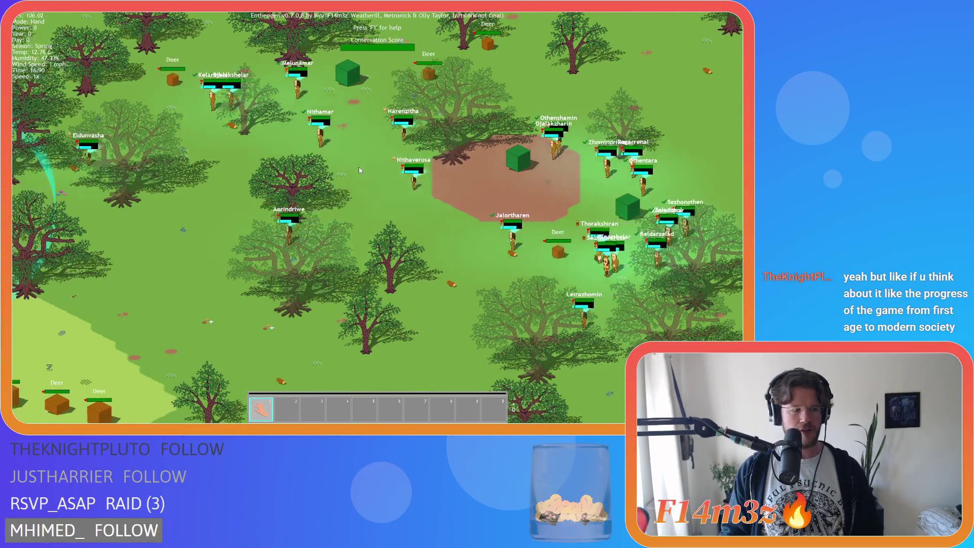
{"action": "key", "text": "s"}
{"action": "key", "text": "d"}
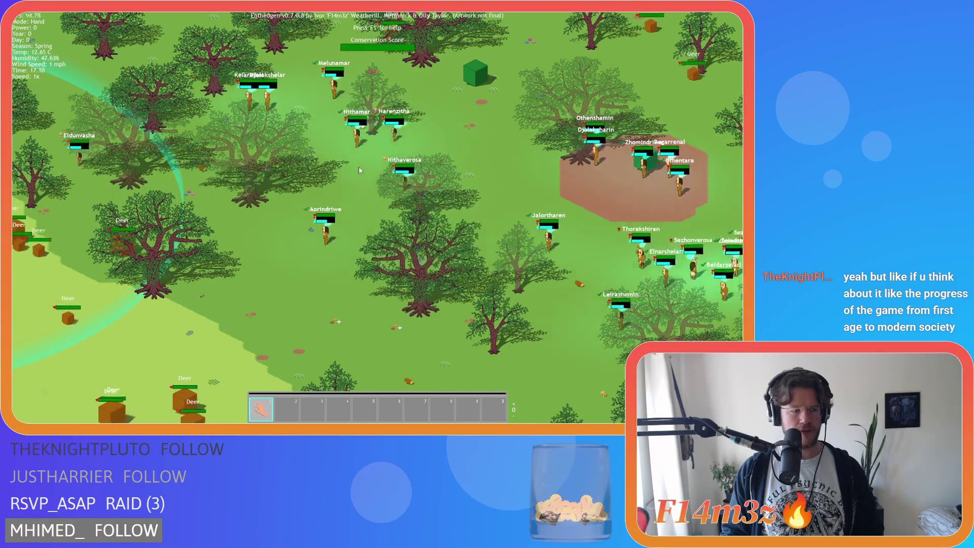
{"action": "key", "text": "d"}
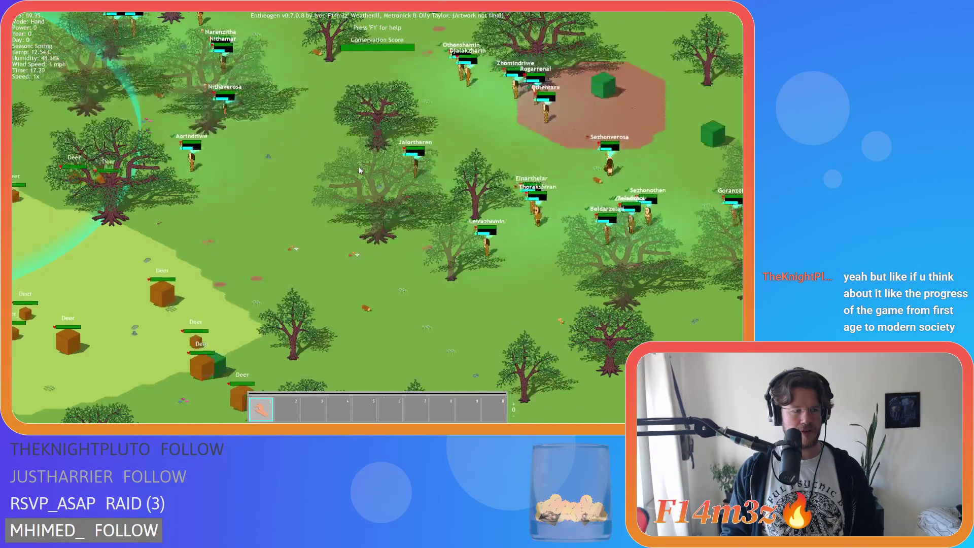
{"action": "scroll", "coordinate": [358, 166], "scroll_direction": "up", "scroll_amount": 5}
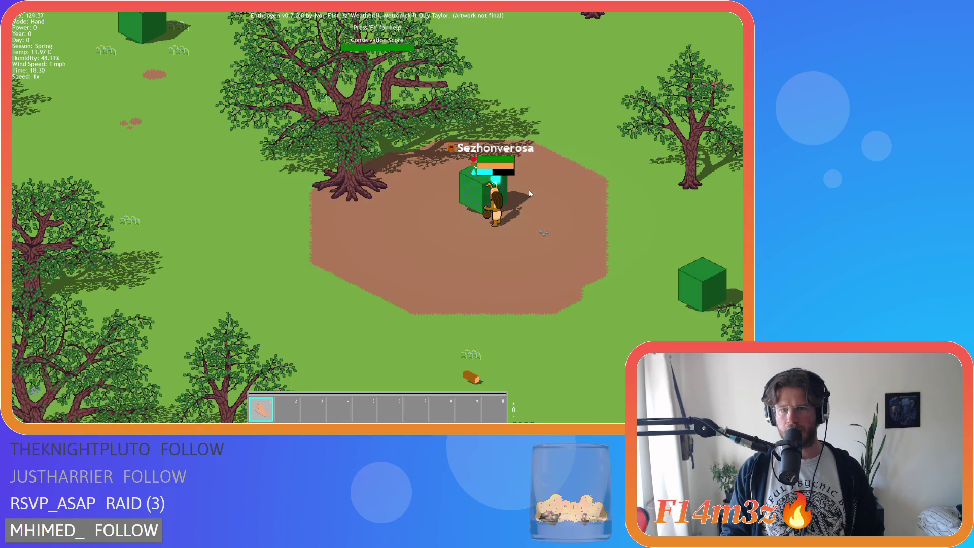
{"action": "scroll", "coordinate": [527, 190], "scroll_direction": "up", "scroll_amount": 3}
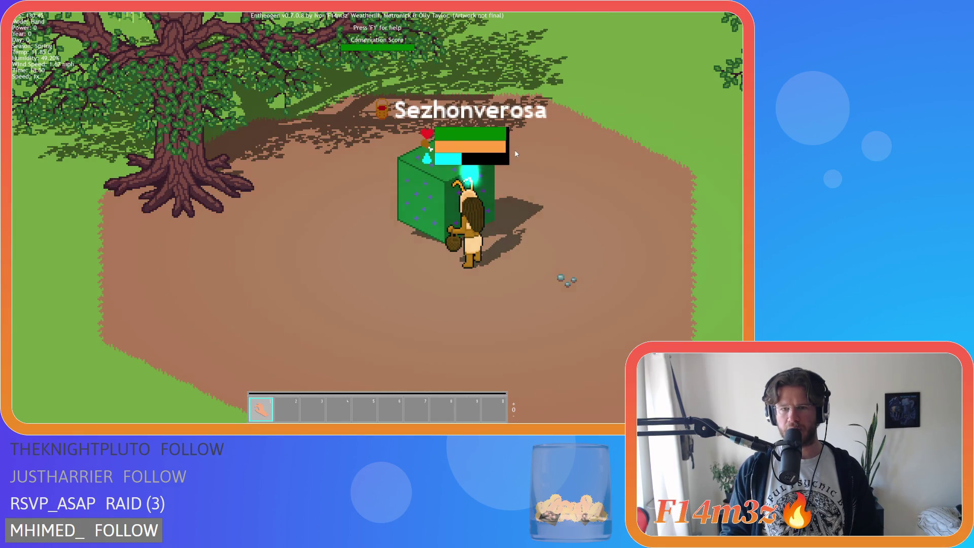
{"action": "scroll", "coordinate": [516, 158], "scroll_direction": "down", "scroll_amount": 3}
{"action": "scroll", "coordinate": [516, 153], "scroll_direction": "down", "scroll_amount": 3}
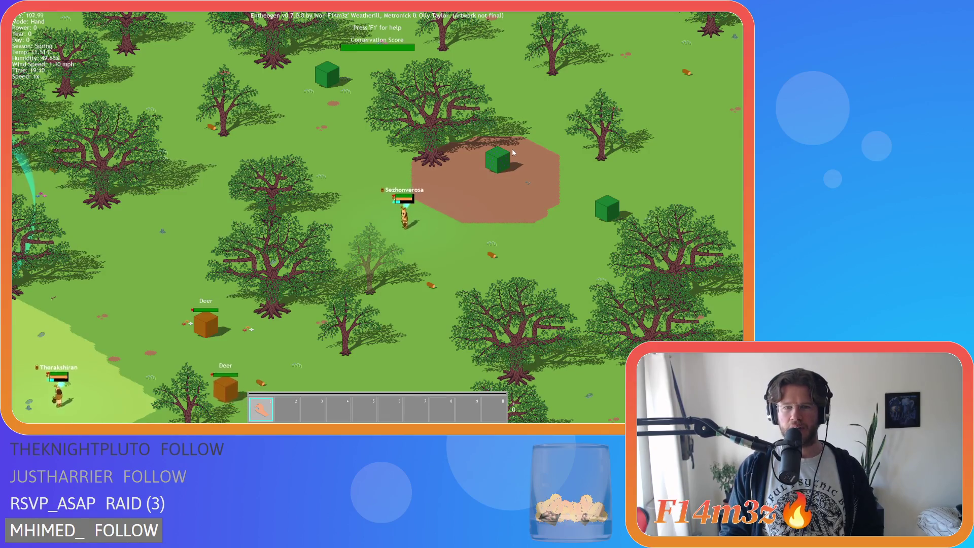
{"action": "key", "text": "a"}
Pan around the standing stone in the village clearing, zooming in and out to inspect the villagers.
{"action": "key", "text": "w"}
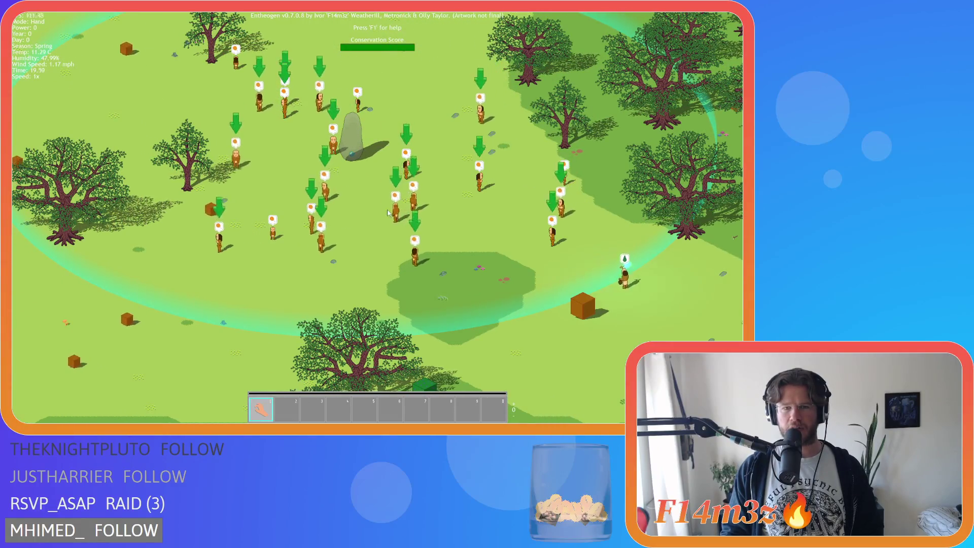
{"action": "key", "text": "a"}
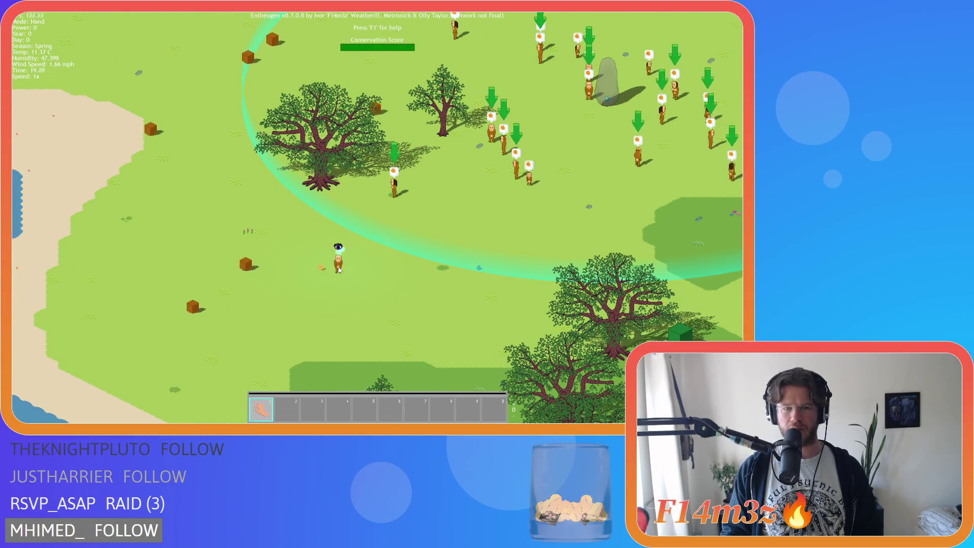
{"action": "key", "text": "d"}
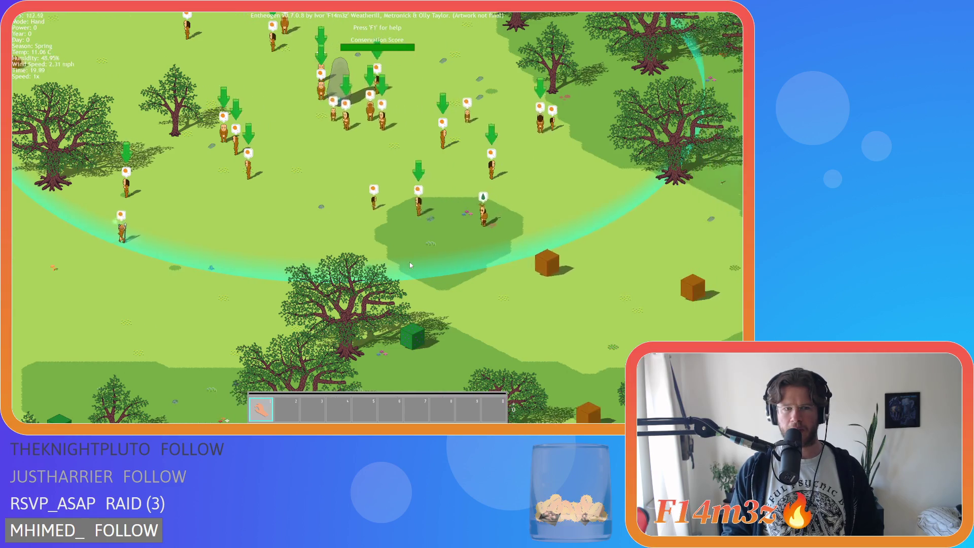
{"action": "key", "text": "a"}
{"action": "scroll", "coordinate": [400, 248], "scroll_direction": "up", "scroll_amount": 5}
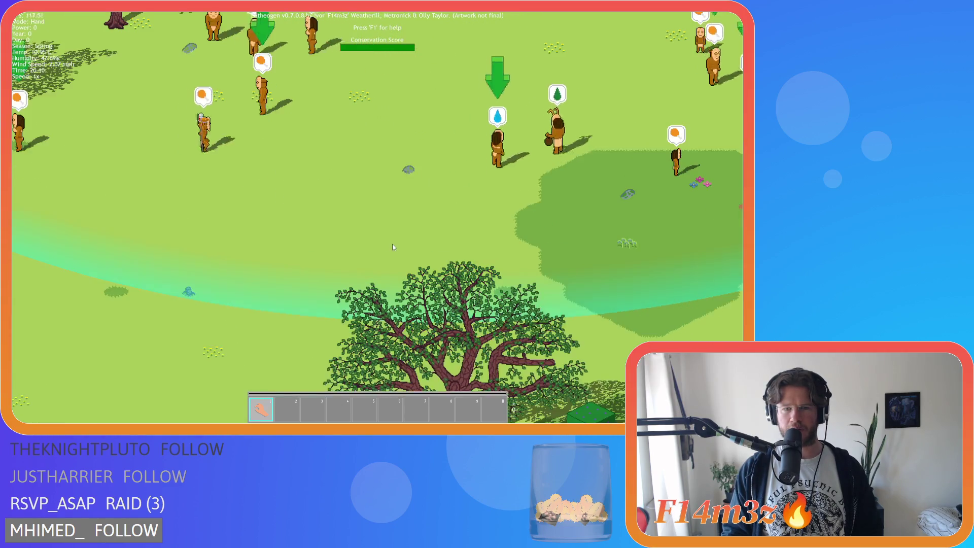
{"action": "key", "text": "w"}
{"action": "key", "text": "d"}
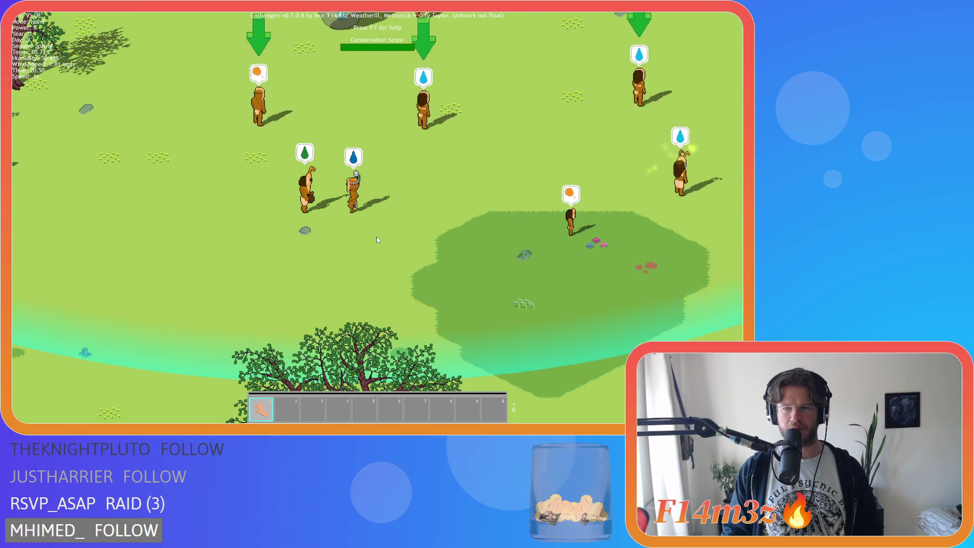
{"action": "scroll", "coordinate": [377, 240], "scroll_direction": "down", "scroll_amount": 5}
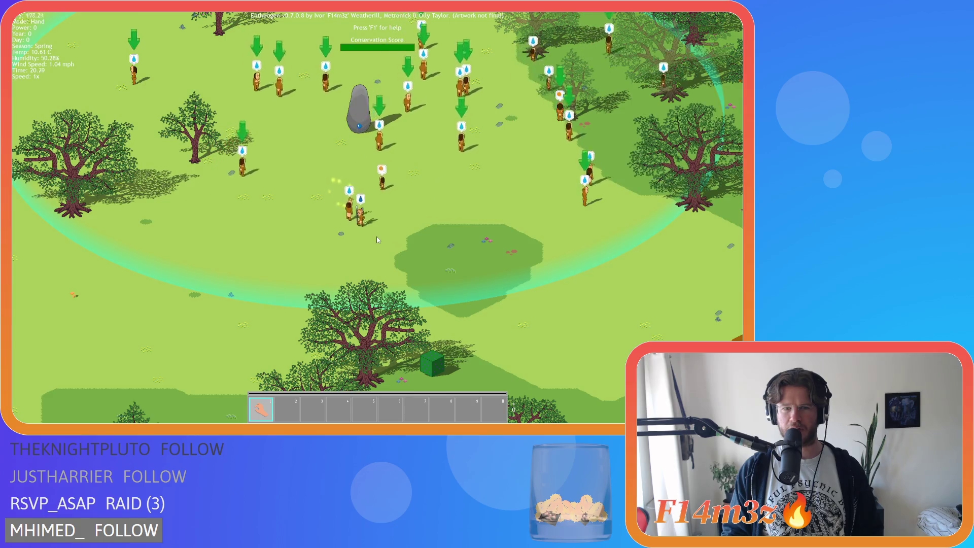
{"action": "key", "text": "w"}
{"action": "key", "text": "d"}
{"action": "key", "text": "s"}
{"action": "key", "text": "a"}
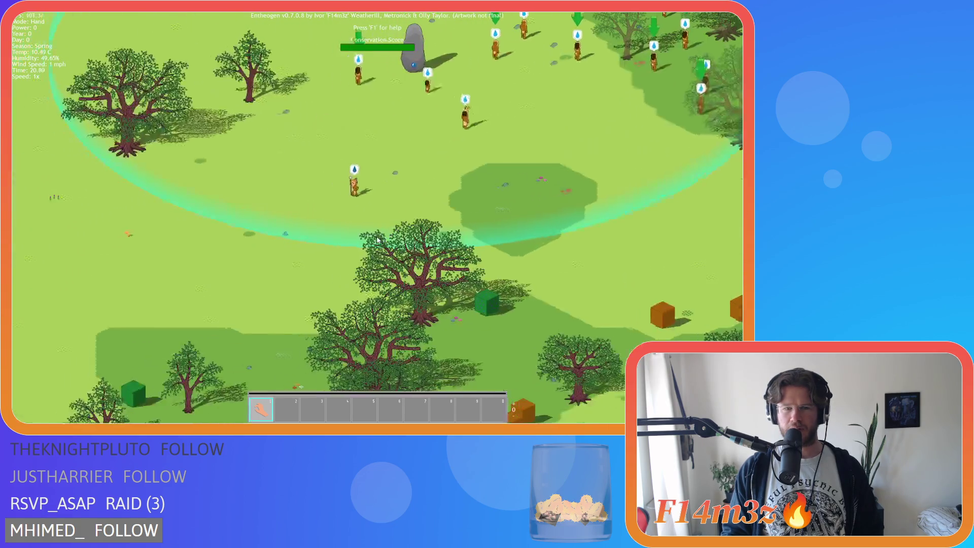
{"action": "key", "text": "w"}
{"action": "key", "text": "d"}
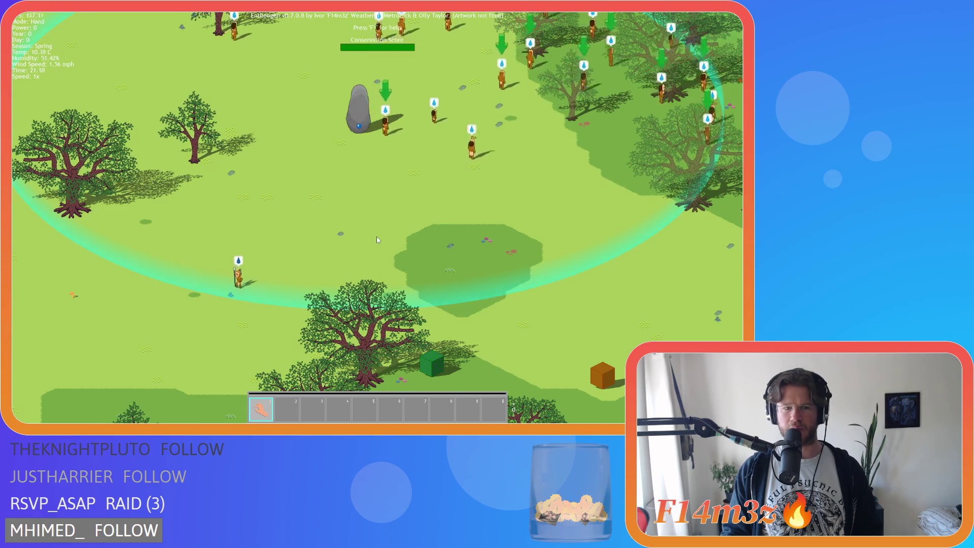
{"action": "scroll", "coordinate": [377, 240], "scroll_direction": "down", "scroll_amount": 5}
Pan and zoom across the grassland and forest toward the red zone and river.
{"action": "key", "text": "s"}
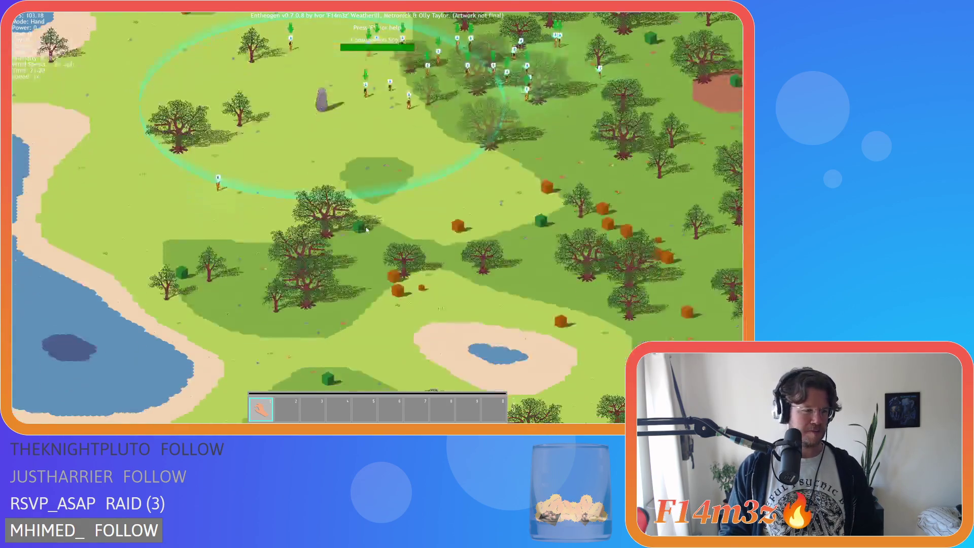
{"action": "key", "text": "d"}
{"action": "key", "text": "a"}
{"action": "key", "text": "d"}
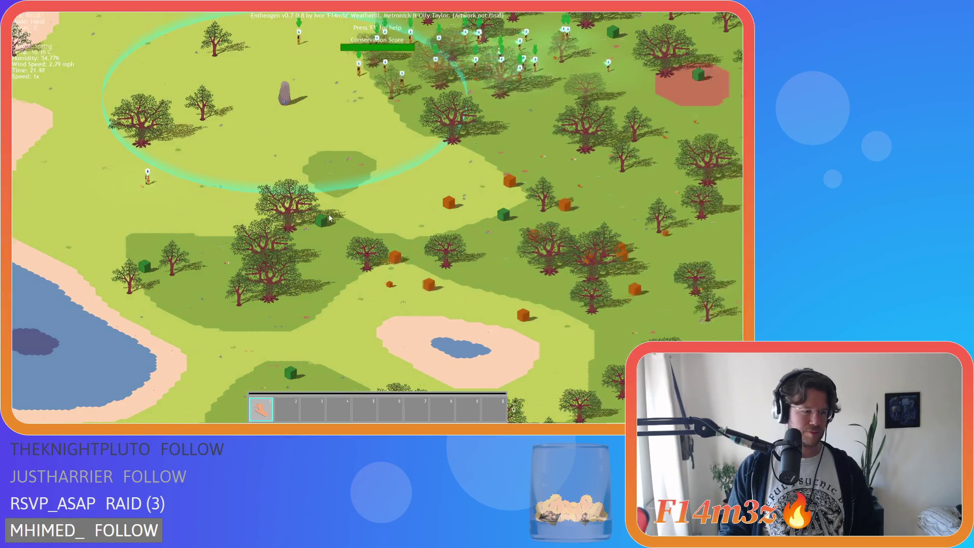
{"action": "key", "text": "w"}
{"action": "key", "text": "s"}
{"action": "key", "text": "w"}
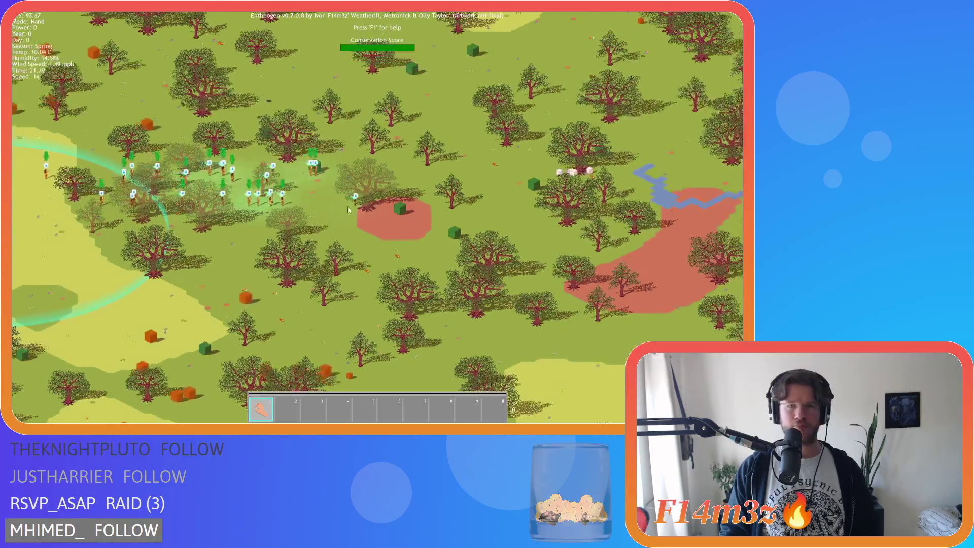
{"action": "scroll", "coordinate": [365, 205], "scroll_direction": "up", "scroll_amount": 5}
{"action": "key", "text": "a"}
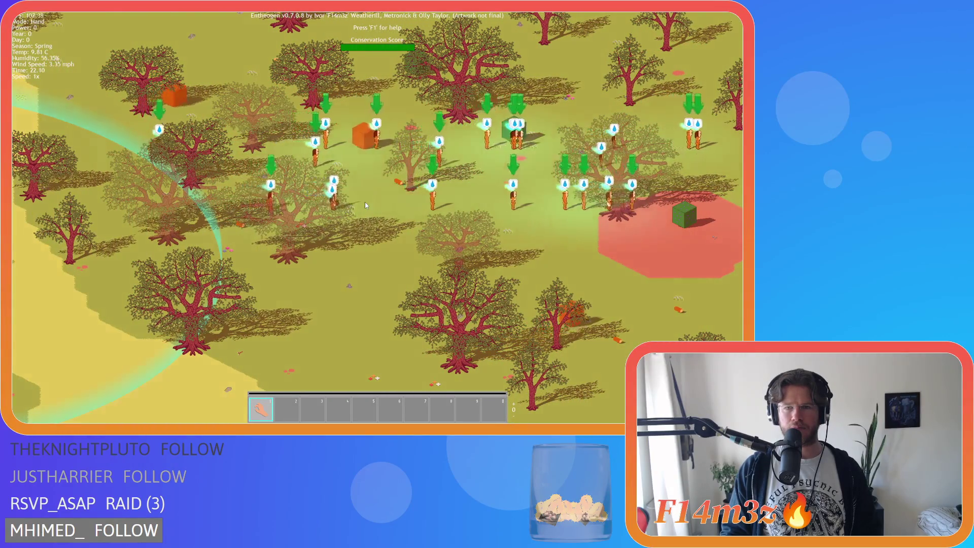
{"action": "key", "text": "d"}
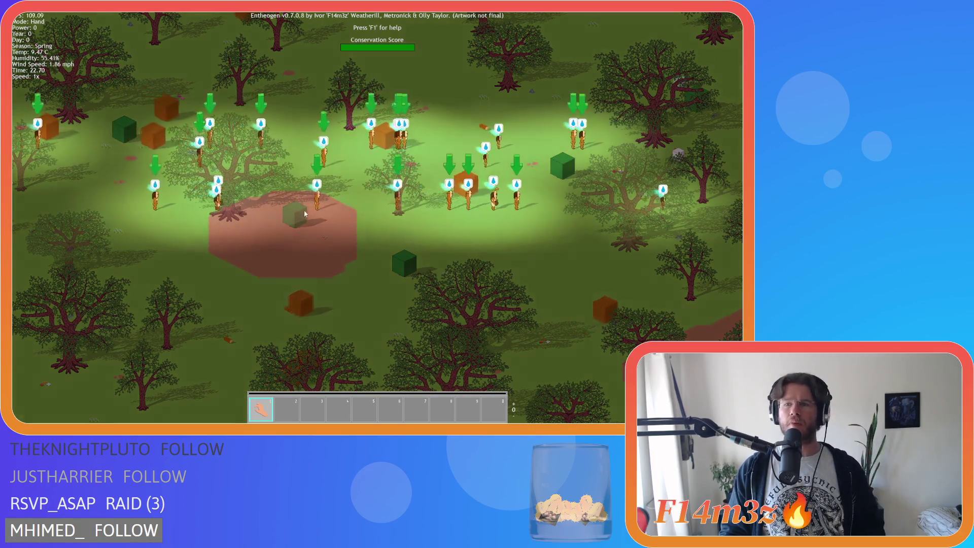
{"action": "key", "text": "d"}
{"action": "scroll", "coordinate": [364, 168], "scroll_direction": "down", "scroll_amount": 5}
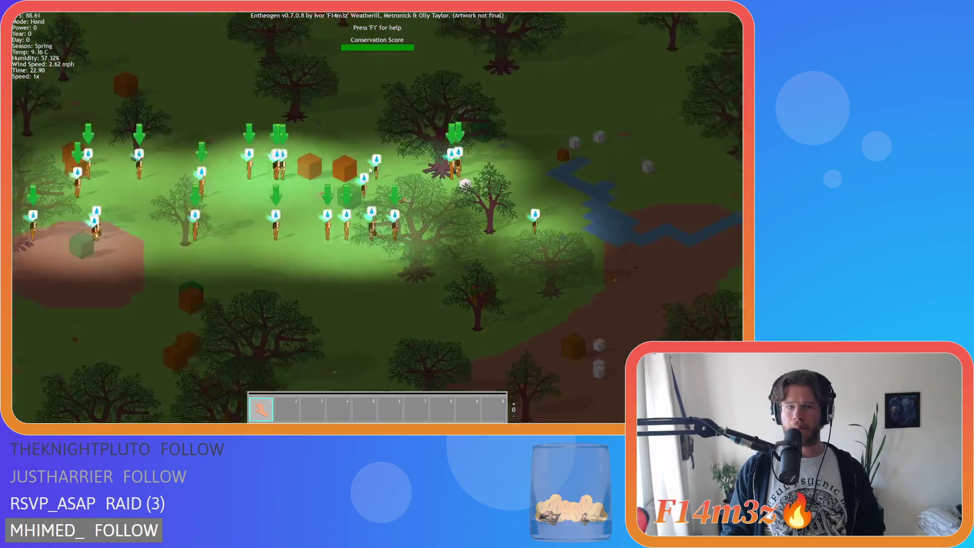
{"action": "scroll", "coordinate": [353, 169], "scroll_direction": "up", "scroll_amount": 3}
Bring the villagers' lit clearing into view and open the quit confirmation with Escape.
{"action": "key", "text": "s"}
{"action": "key", "text": "d"}
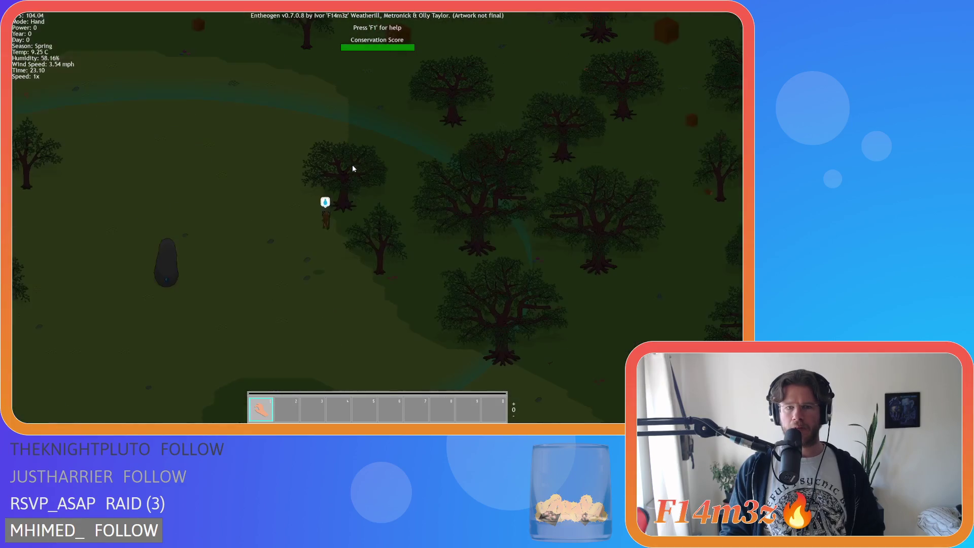
{"action": "key", "text": "d"}
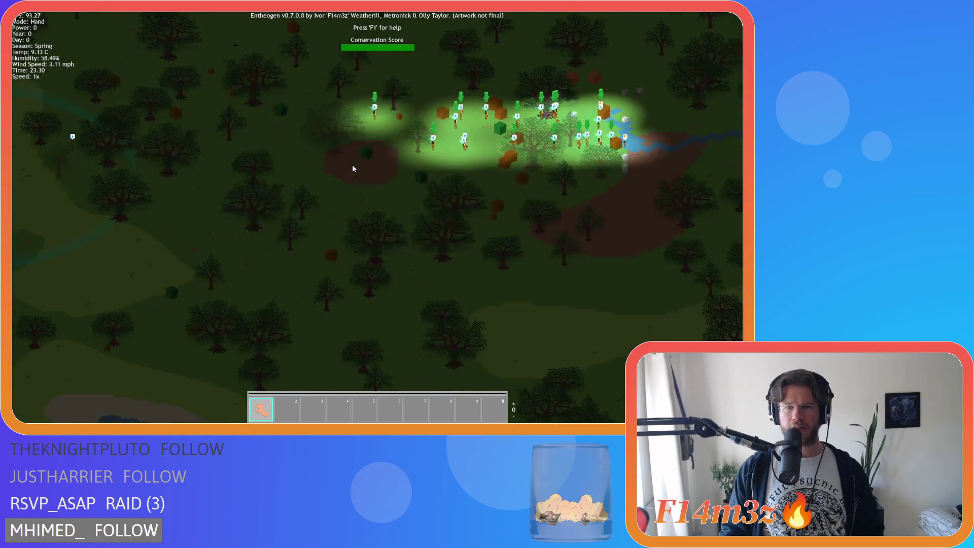
{"action": "key", "text": "s"}
{"action": "key", "text": "w"}
{"action": "key", "text": "a"}
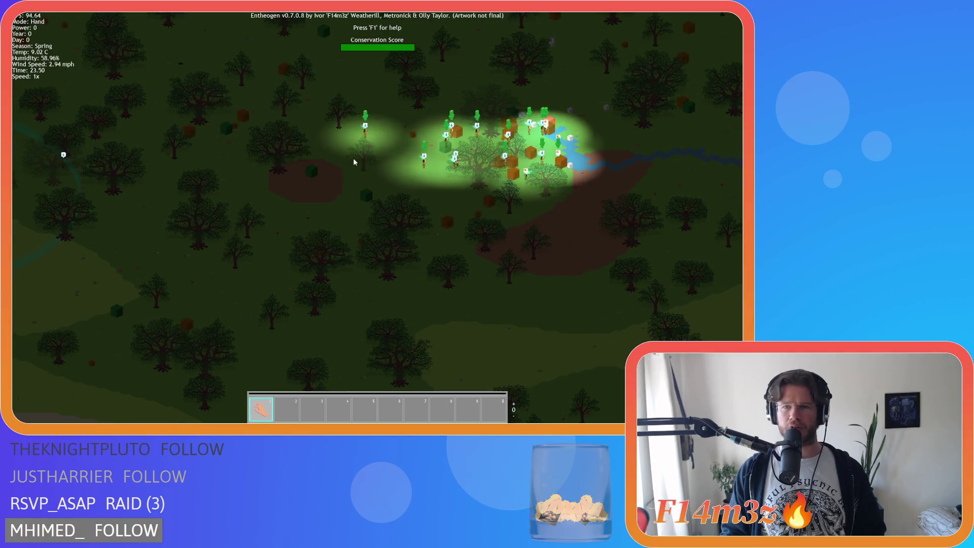
{"action": "key", "text": "Escape"}
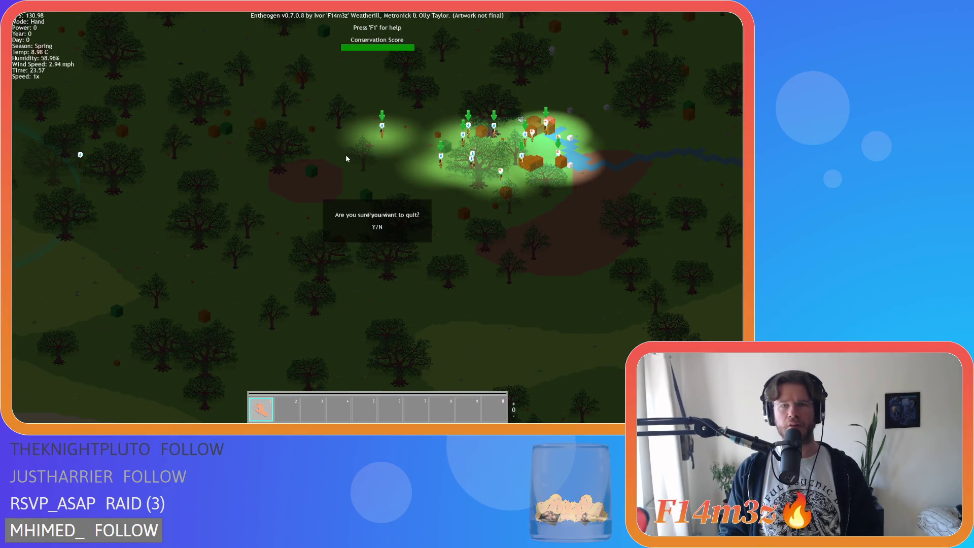
Confirm quitting the game with Y, close all editors via Windows > Close All, and collapse Human.
{"action": "key", "text": "y"}
{"action": "left_click", "coordinate": [377, 251]}
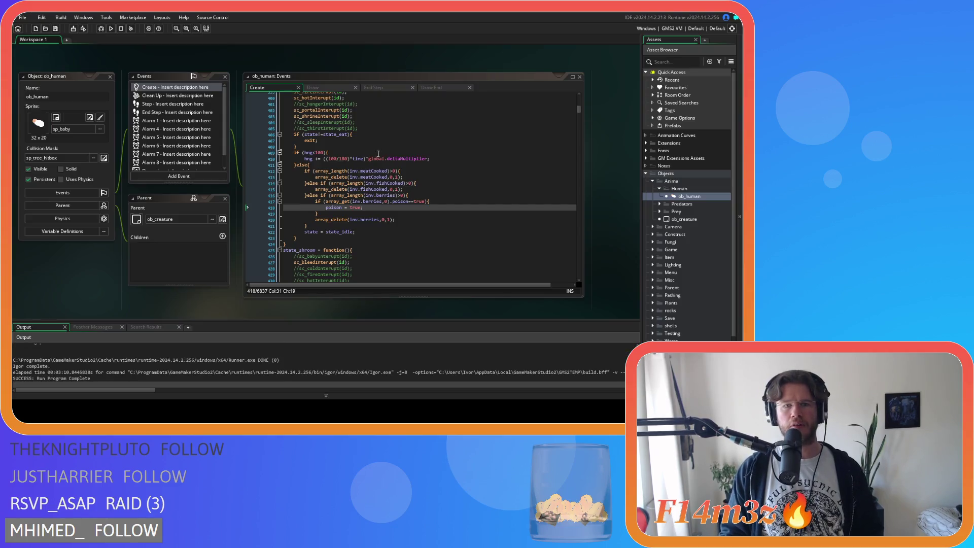
{"action": "right_click", "coordinate": [125, 57]}
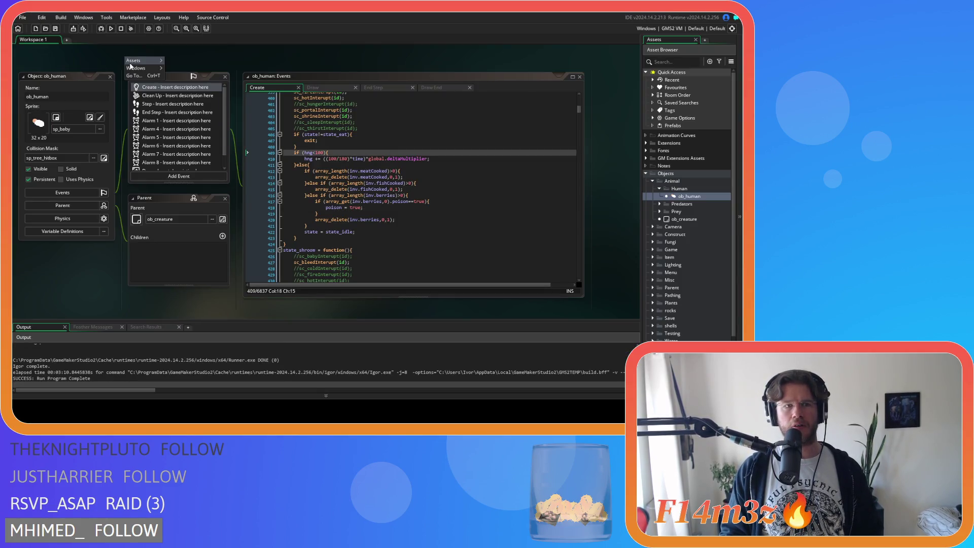
{"action": "left_click", "coordinate": [97, 263]}
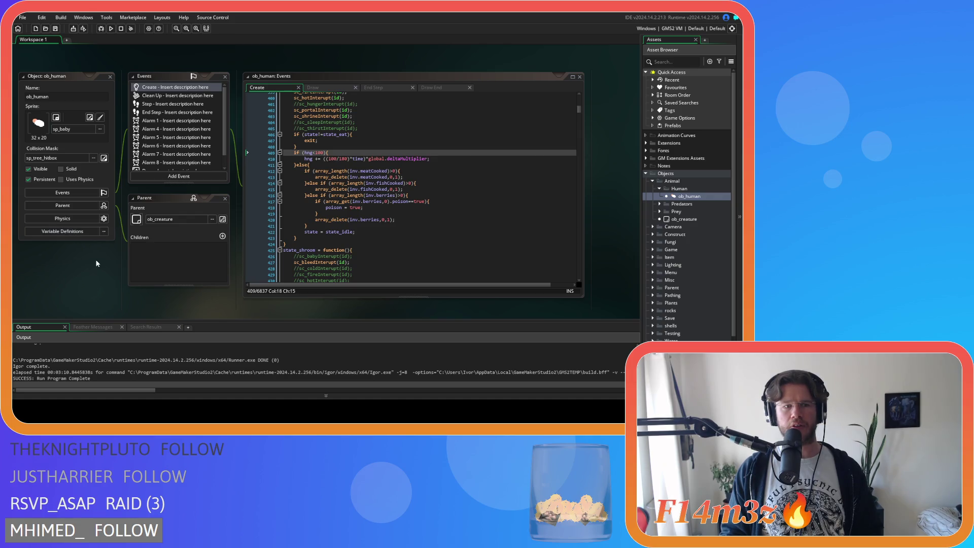
{"action": "right_click", "coordinate": [101, 53]}
{"action": "mouse_move", "coordinate": [122, 64]}
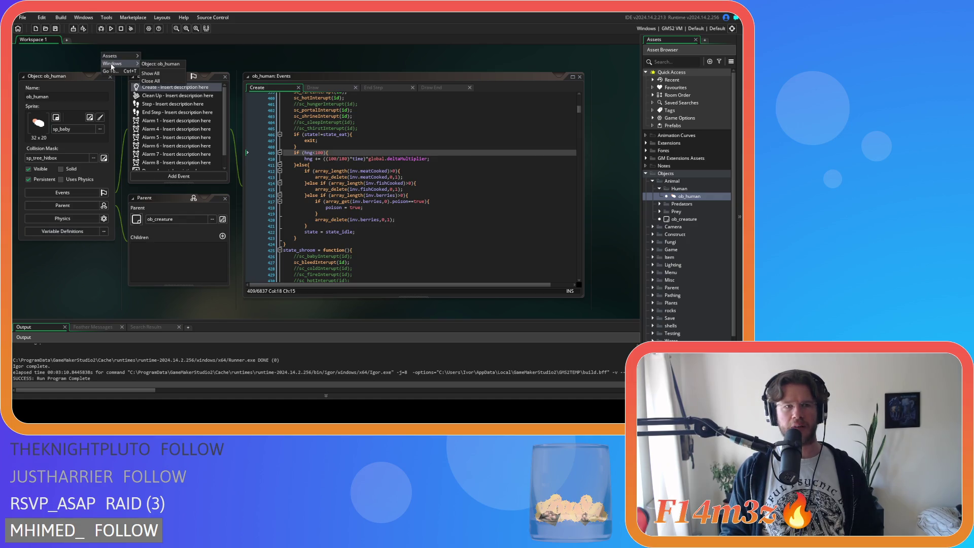
{"action": "left_click", "coordinate": [151, 82]}
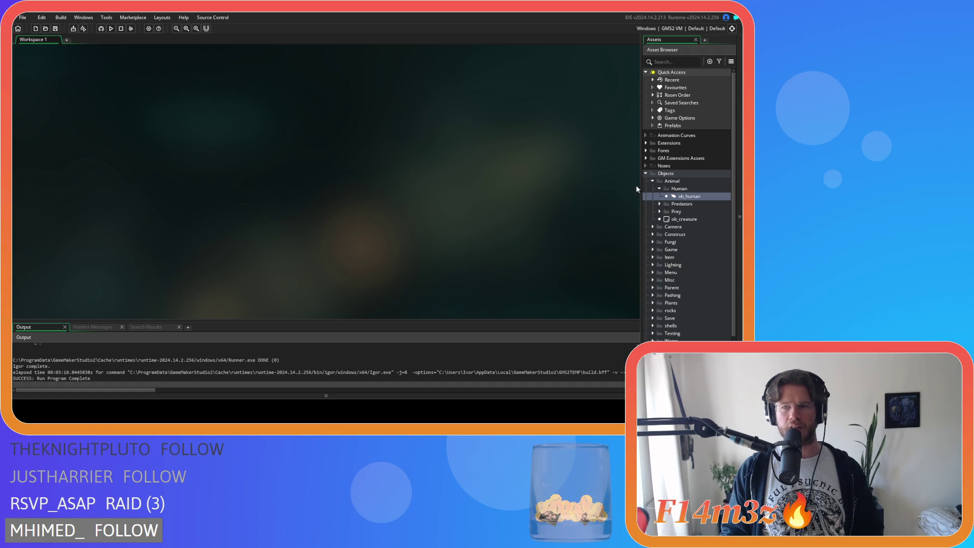
{"action": "left_click", "coordinate": [660, 189]}
Collapse the Animal and Objects folders, then expand Objects and Plants to list ob_bush through ob_tree_stump.
{"action": "left_click", "coordinate": [653, 181]}
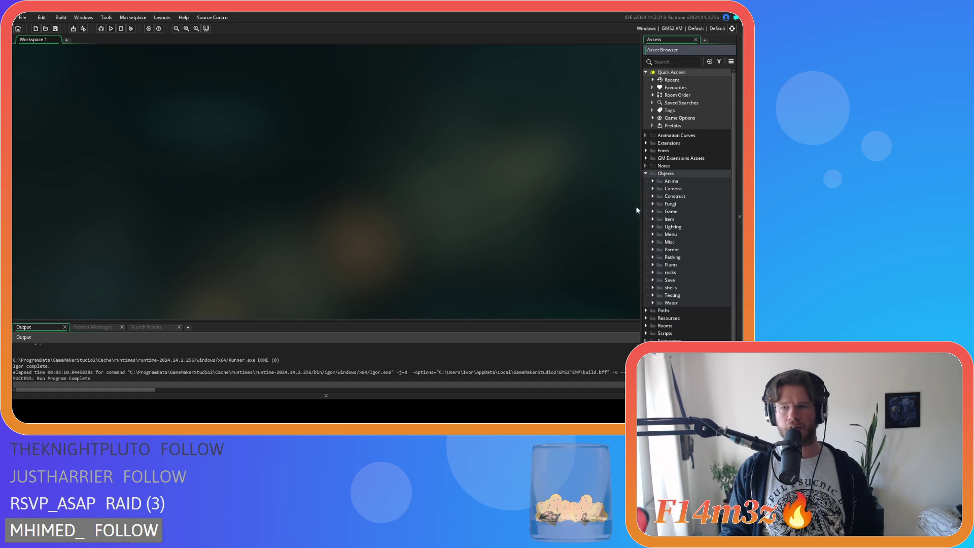
{"action": "left_click", "coordinate": [646, 174]}
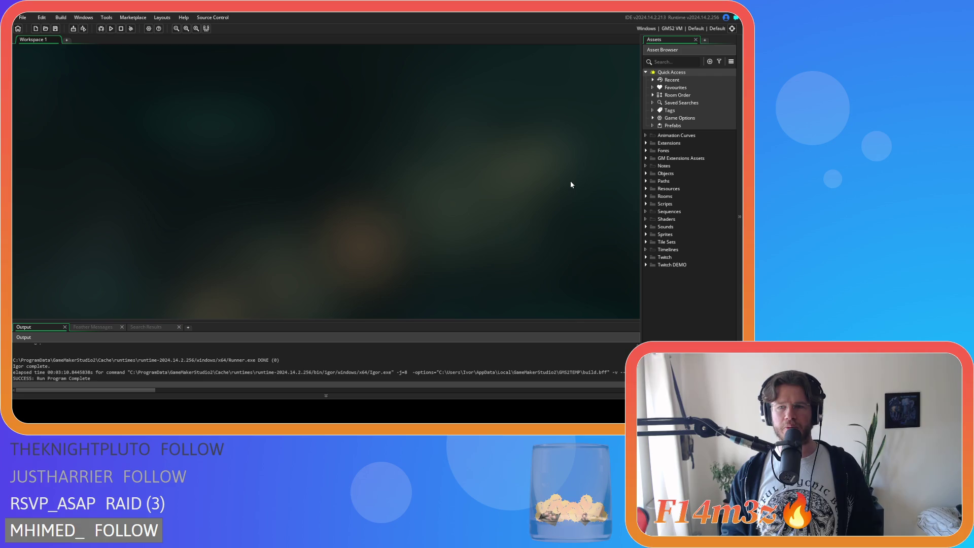
{"action": "left_click", "coordinate": [646, 174]}
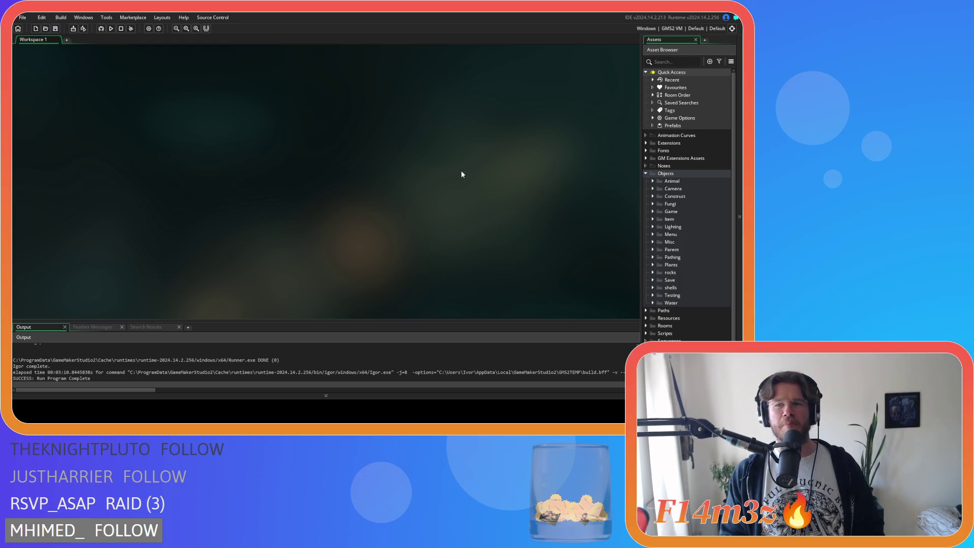
{"action": "left_click", "coordinate": [646, 174]}
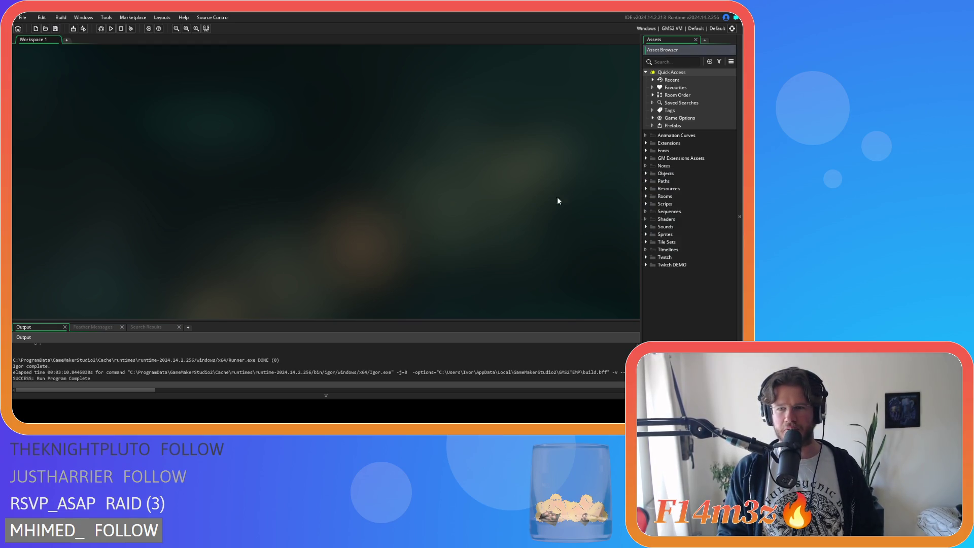
{"action": "left_click", "coordinate": [646, 173]}
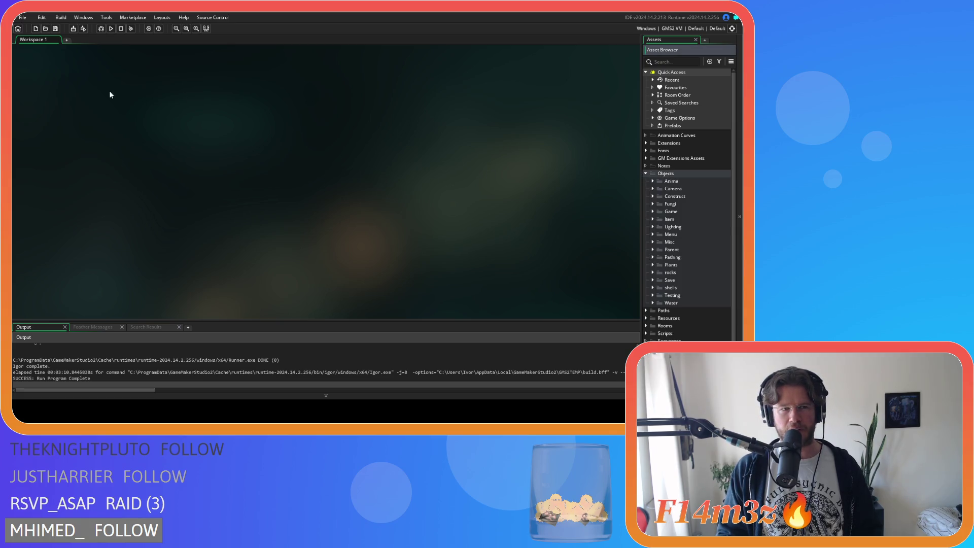
{"action": "left_click", "coordinate": [92, 79]}
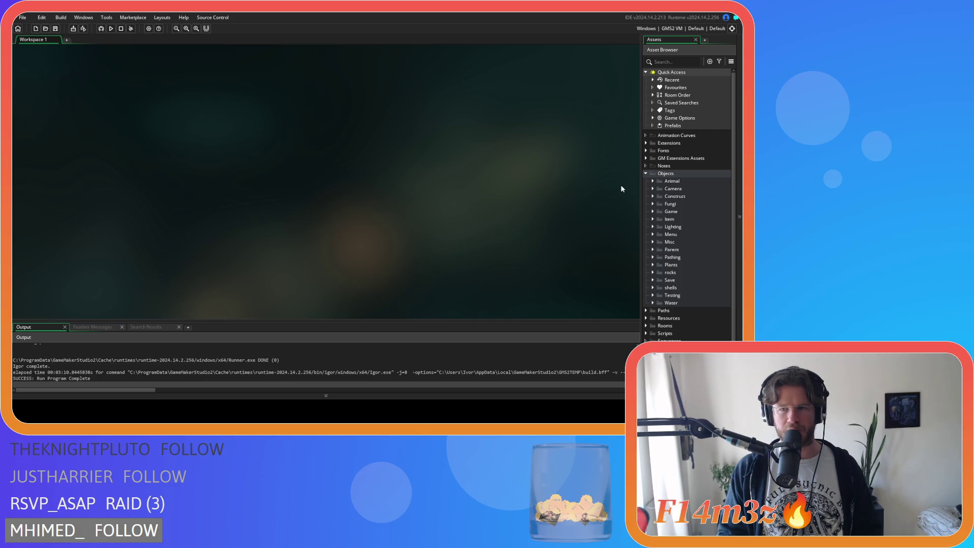
{"action": "left_click", "coordinate": [645, 173]}
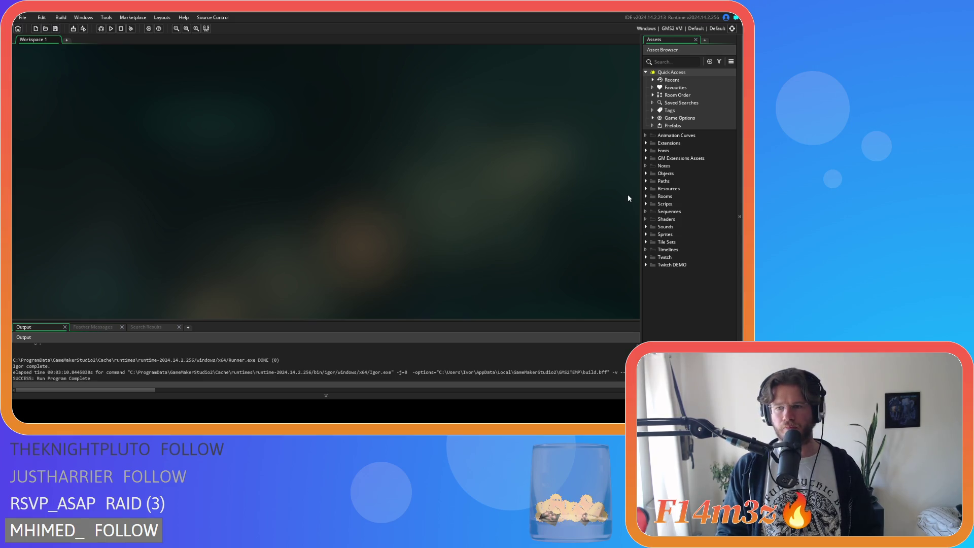
{"action": "left_click", "coordinate": [646, 173]}
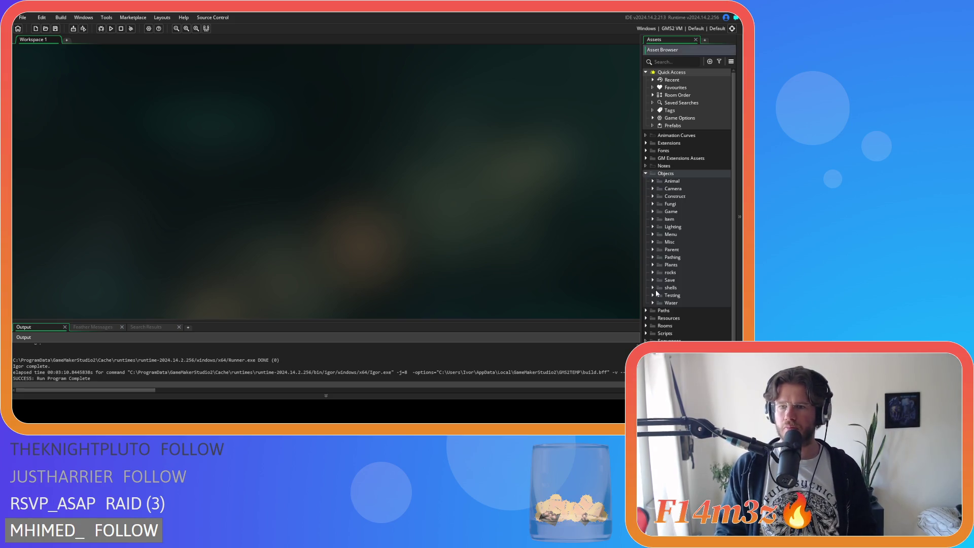
{"action": "left_click", "coordinate": [652, 265]}
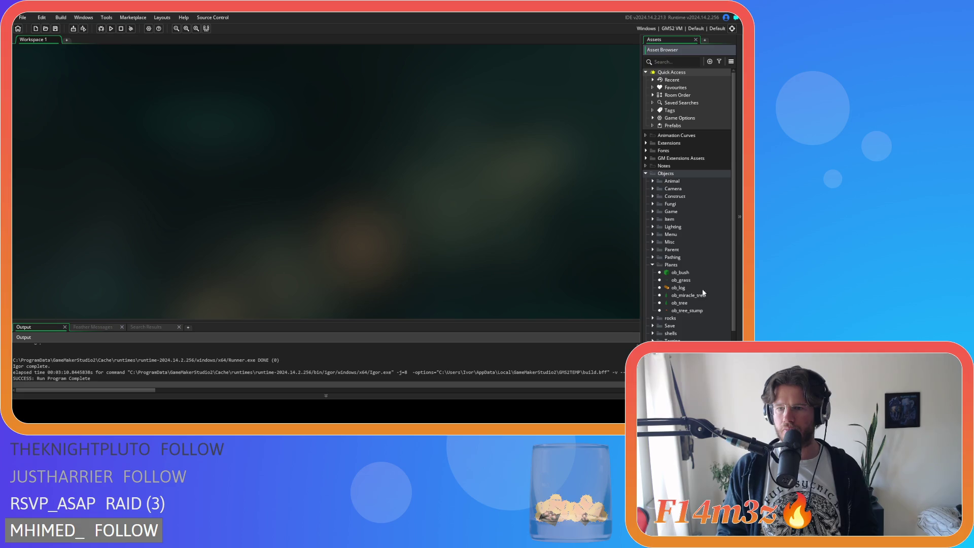
Open the ob_bush object and its Create event code.
{"action": "key", "text": "Down"}
{"action": "key", "text": "Down"}
{"action": "key", "text": "Down"}
{"action": "key", "text": "Up"}
{"action": "key", "text": "Up"}
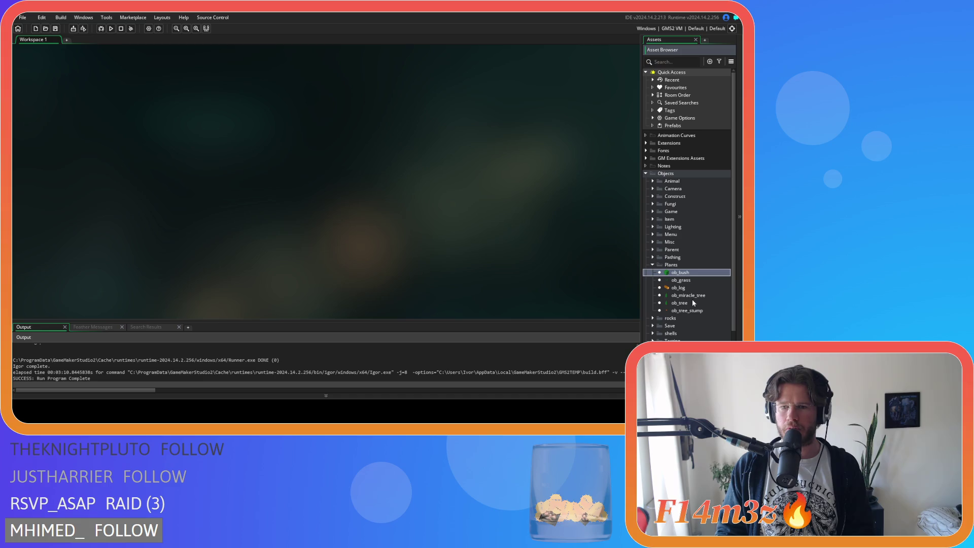
{"action": "key", "text": "Return"}
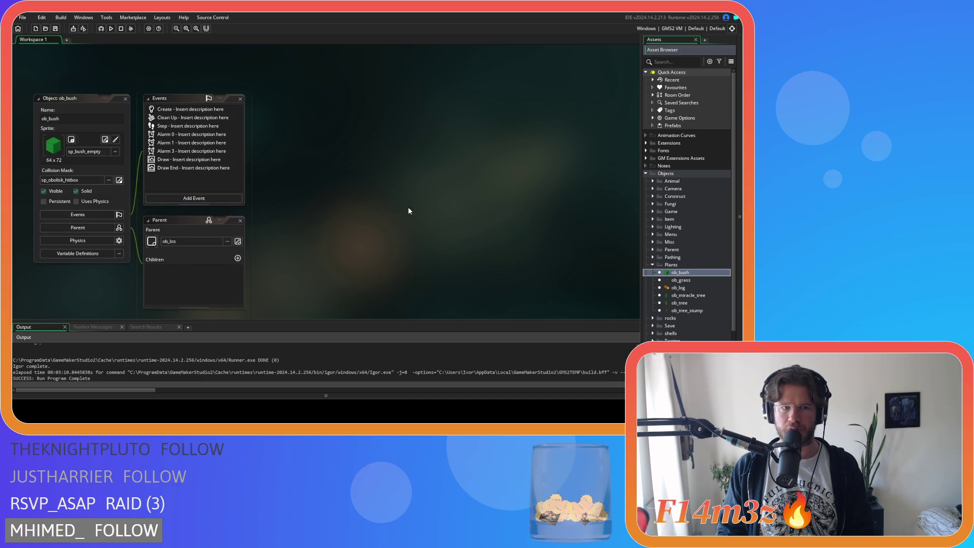
{"action": "left_click", "coordinate": [178, 87]}
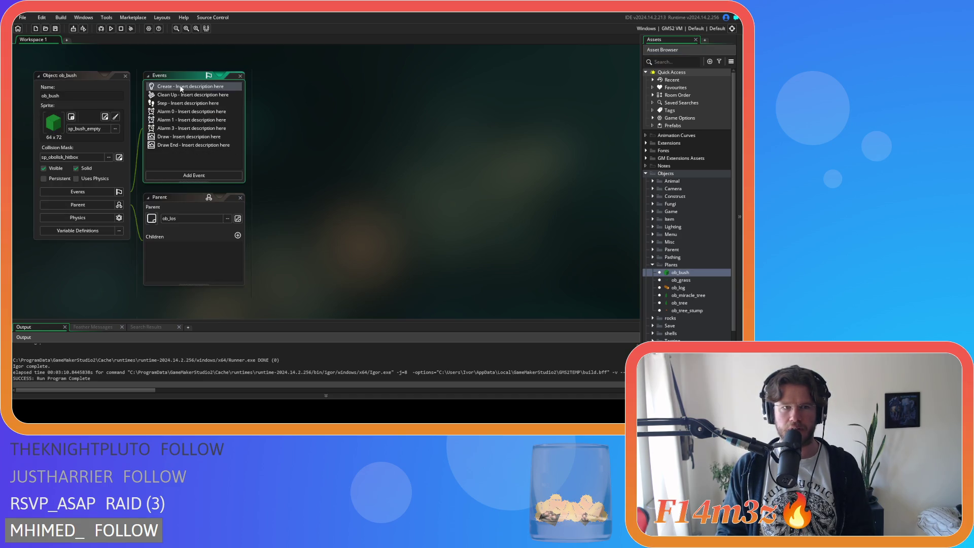
{"action": "key", "text": "Down"}
{"action": "key", "text": "Down"}
{"action": "key", "text": "Down"}
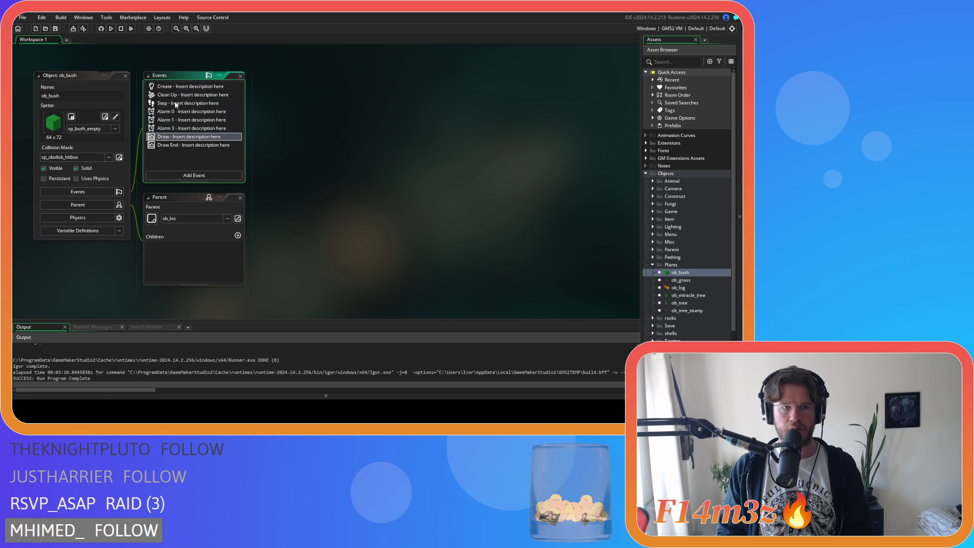
{"action": "double_click", "coordinate": [174, 89]}
Insert a blank line after berries = 0, just above growth = 0;, for the poison variable.
{"action": "left_click", "coordinate": [508, 210]}
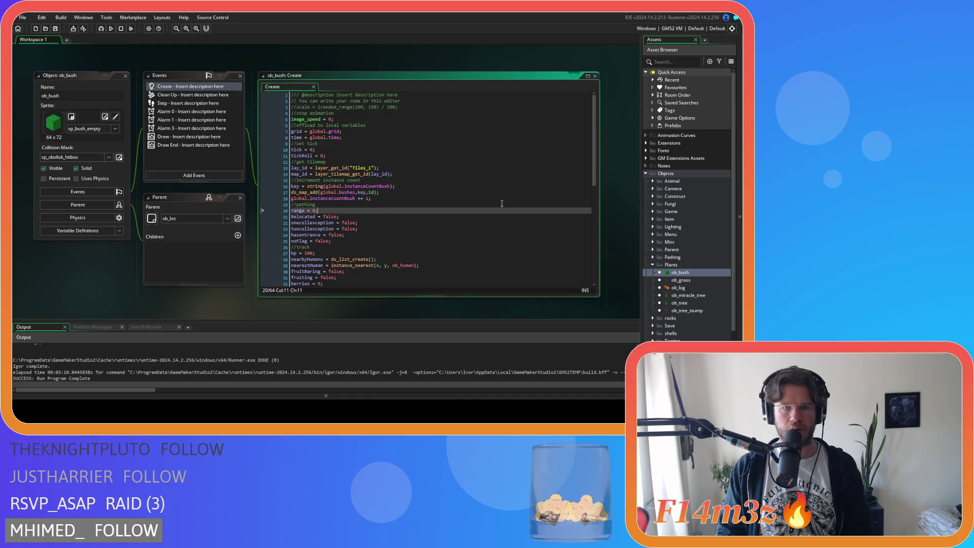
{"action": "scroll", "coordinate": [512, 199], "scroll_direction": "down", "scroll_amount": 5}
{"action": "left_click", "coordinate": [333, 167]}
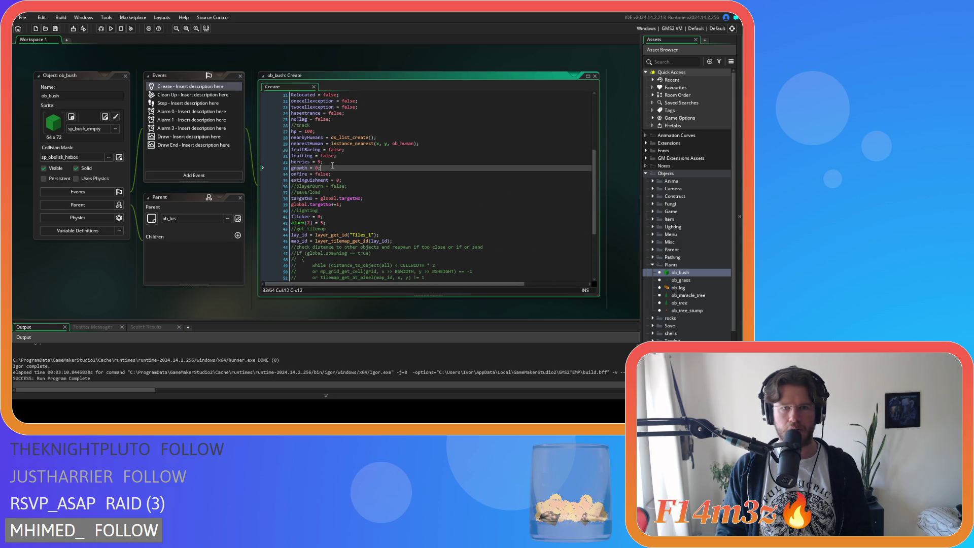
{"action": "mouse_move", "coordinate": [348, 138]}
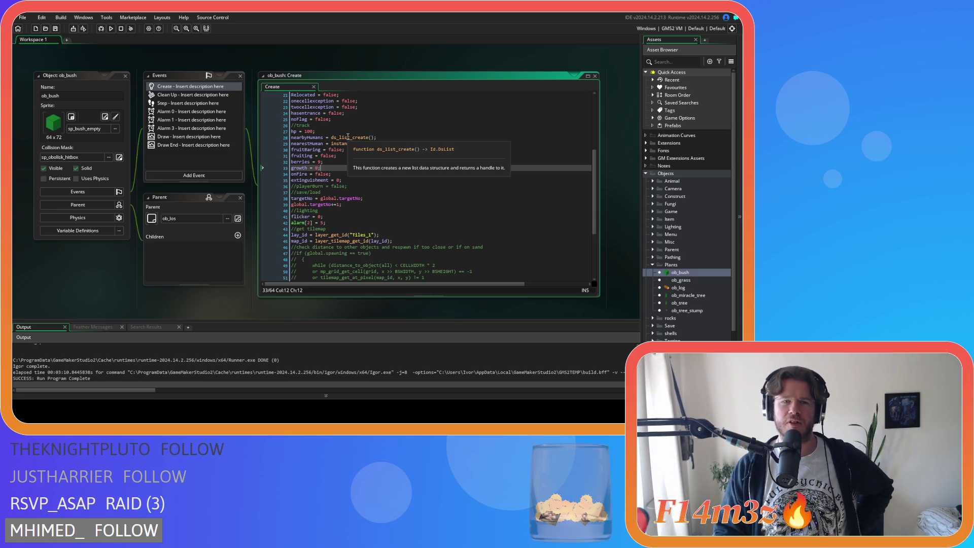
{"action": "left_click", "coordinate": [347, 172]}
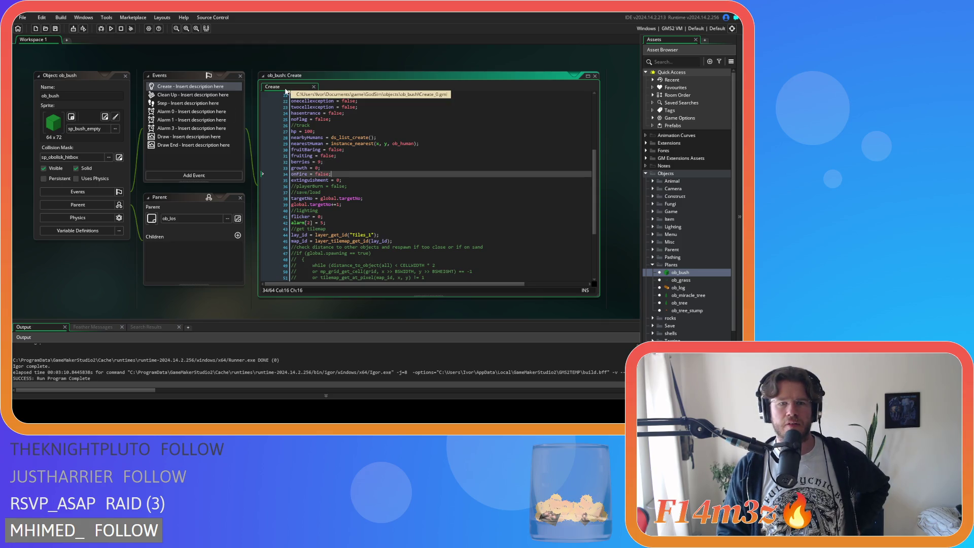
{"action": "left_click", "coordinate": [369, 168]}
{"action": "left_click", "coordinate": [351, 174]}
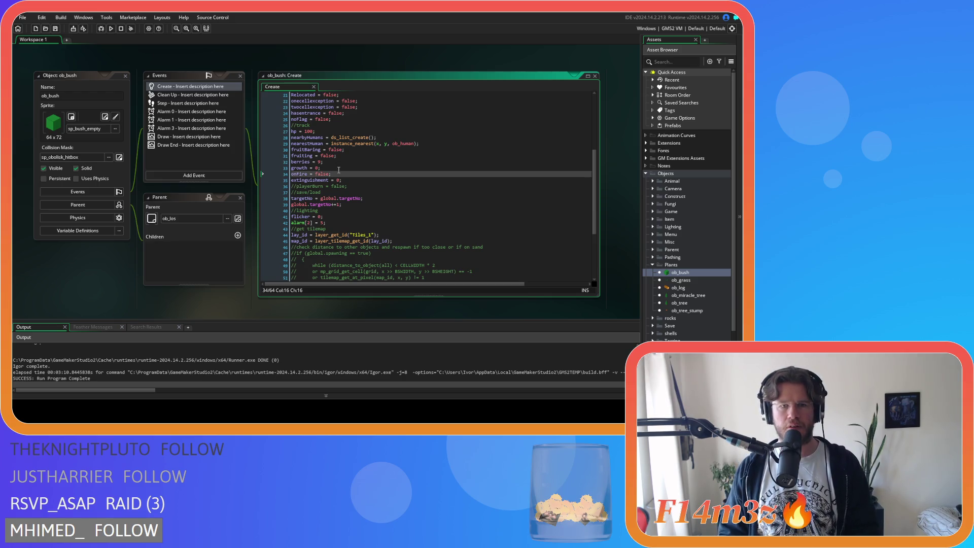
{"action": "left_click", "coordinate": [355, 165]}
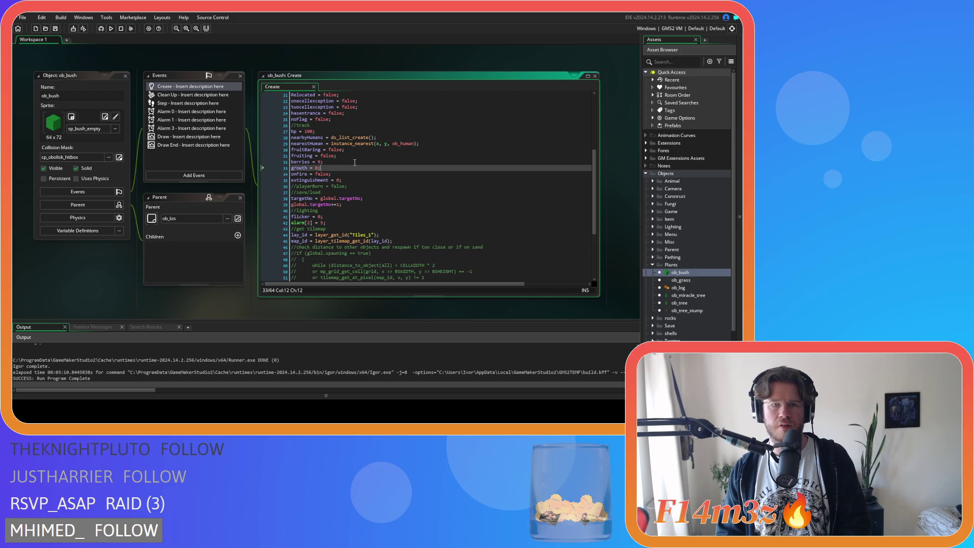
{"action": "key", "text": "BackSpace"}
{"action": "key", "text": "Home"}
{"action": "key", "text": "Return"}
{"action": "key", "text": "Up"}
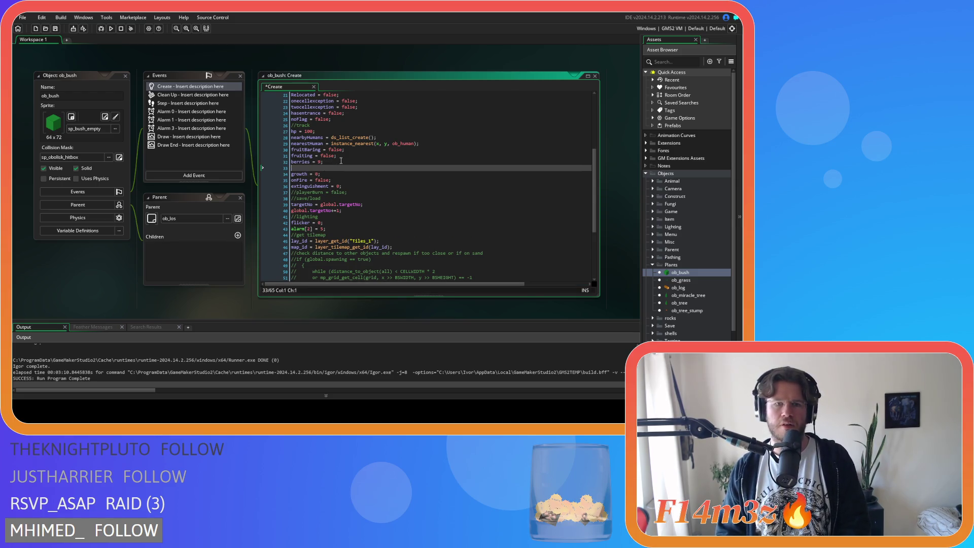
{"action": "type", "text": "poison"}
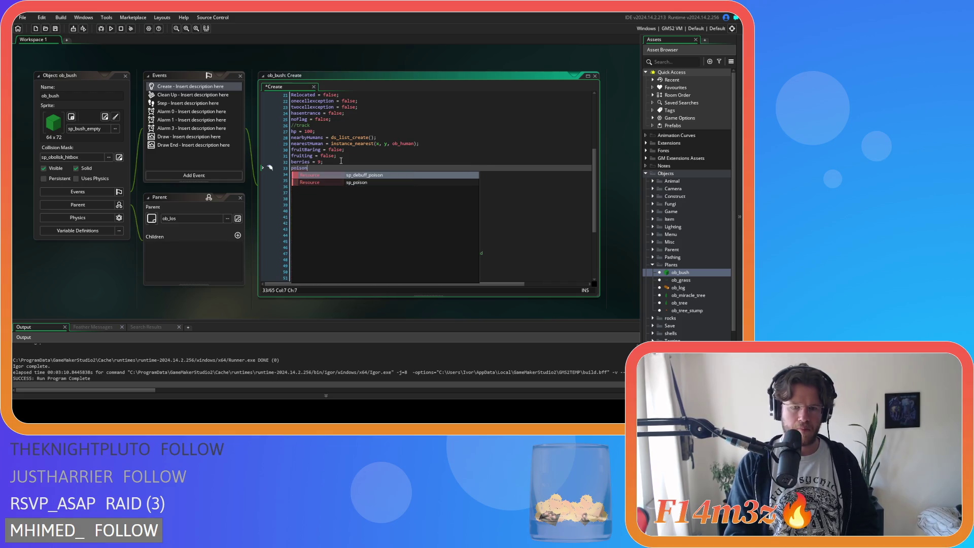
{"action": "type", "text": " = false;"}
{"action": "key", "text": "ctrl+s"}
{"action": "double_click", "coordinate": [323, 168]}
{"action": "type", "text": "irandom("}
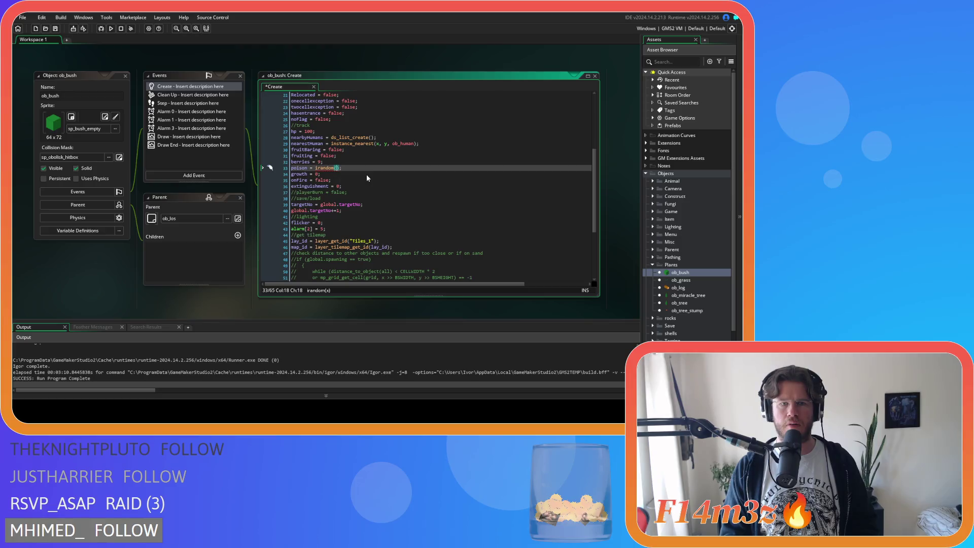
{"action": "type", "text": "1"}
{"action": "key", "text": "ctrl+s"}
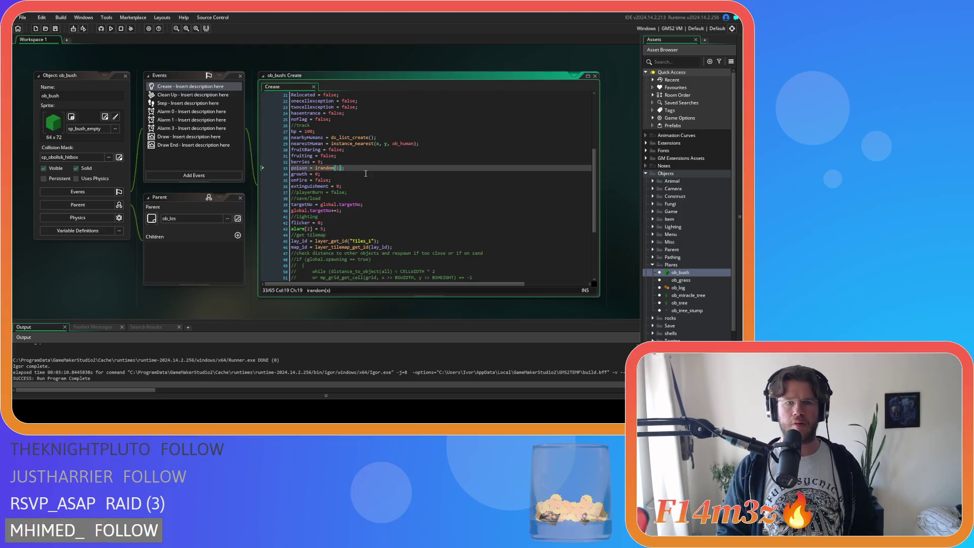
{"action": "left_click", "coordinate": [369, 167]}
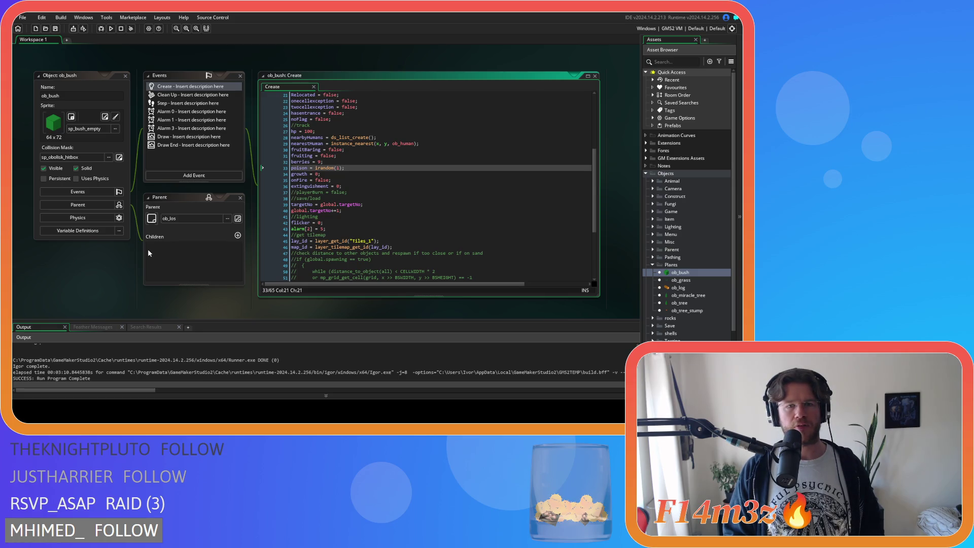
{"action": "double_click", "coordinate": [332, 156]}
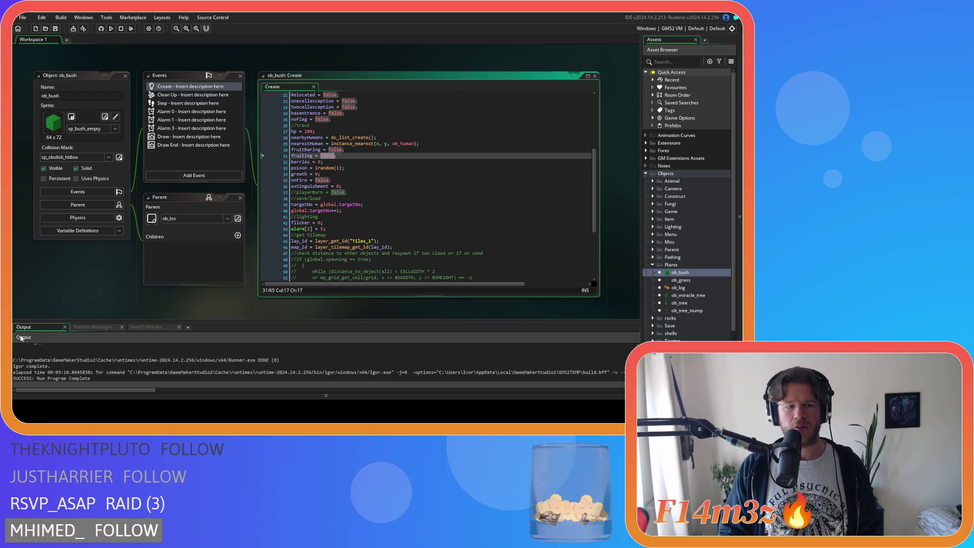
{"action": "left_click", "coordinate": [380, 186]}
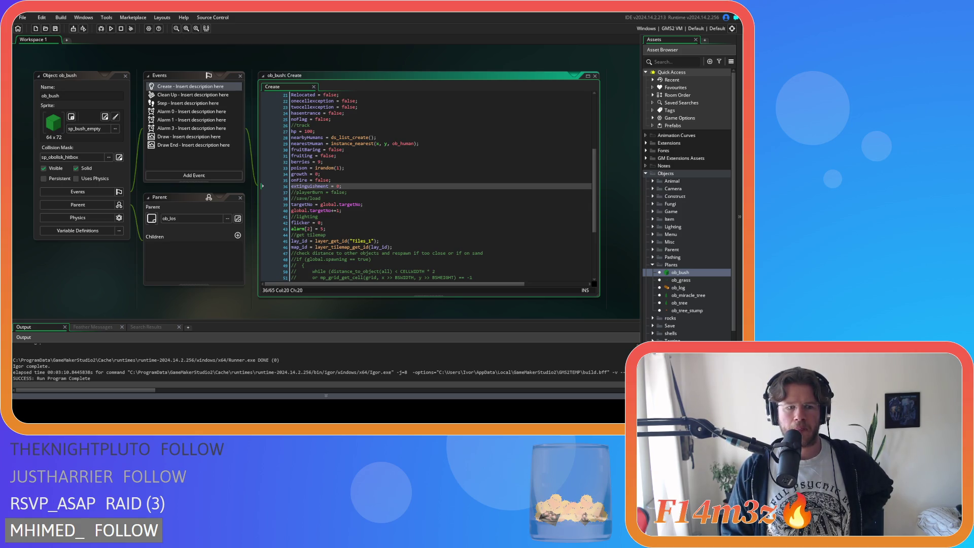
Wrap the bush's poison assignment in bool() and save the Create code.
{"action": "left_click", "coordinate": [316, 168]}
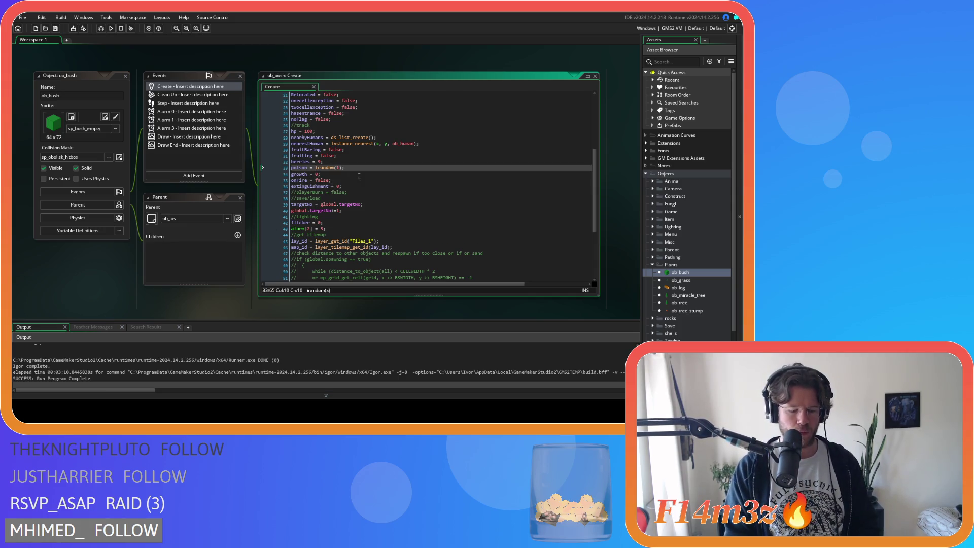
{"action": "type", "text": "bool("}
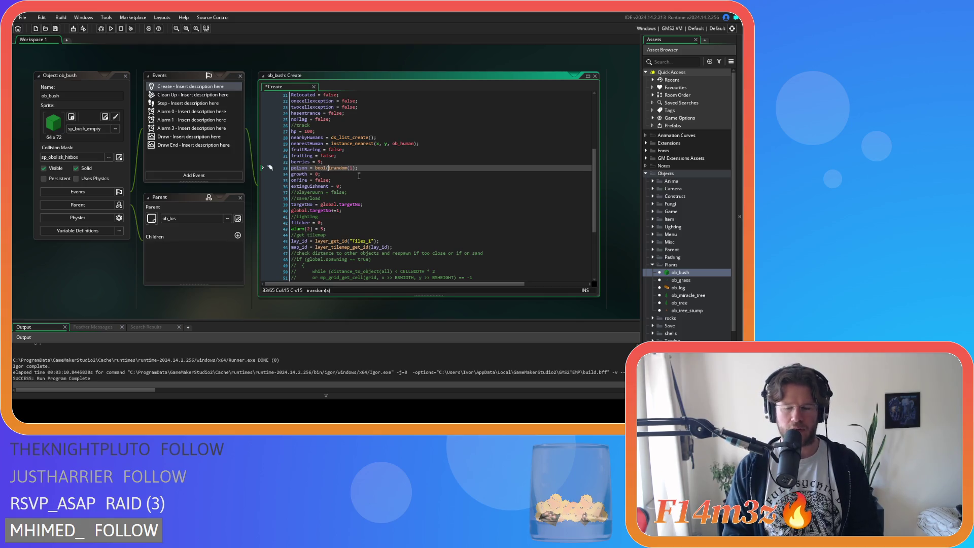
{"action": "type", "text": ")"}
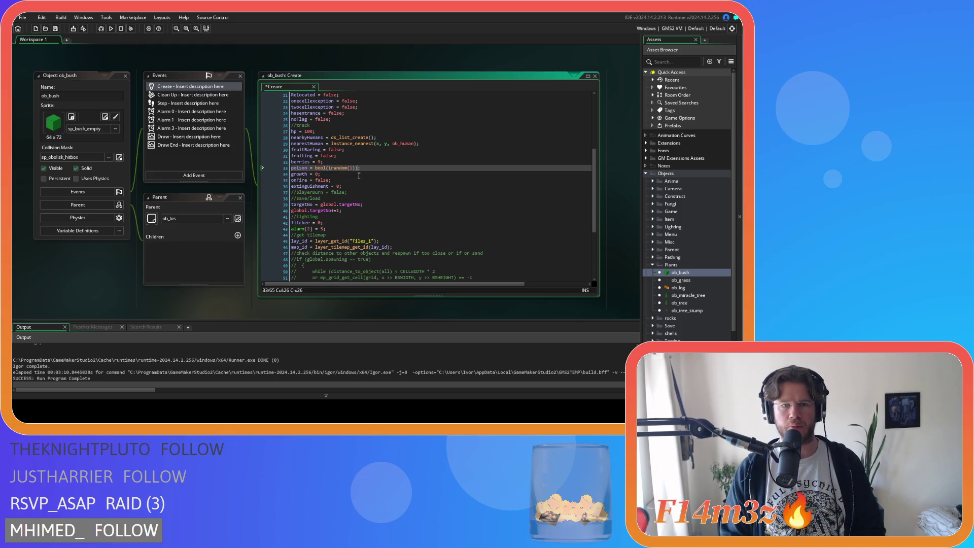
{"action": "left_click_drag", "start_coordinate": [340, 168], "coordinate": [325, 162]}
{"action": "left_click", "coordinate": [370, 170]}
{"action": "key", "text": "ctrl+s"}
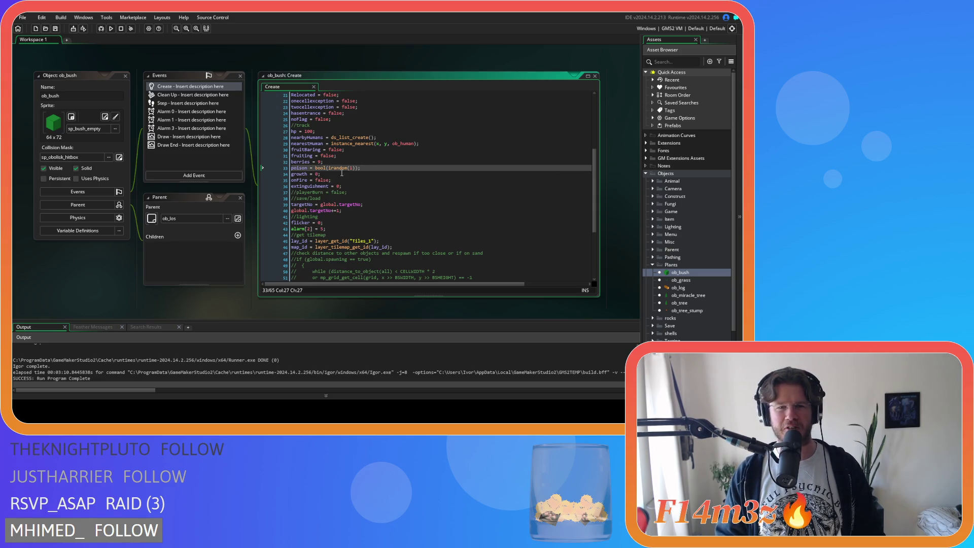
Replace the bool(irandom(1)) expression so the line reads poison = true.
{"action": "mouse_move", "coordinate": [359, 167]}
{"action": "left_mouse_down"}
{"action": "mouse_move", "coordinate": [318, 169]}
{"action": "mouse_move", "coordinate": [343, 171]}
{"action": "mouse_move", "coordinate": [330, 169]}
{"action": "left_mouse_up"}
{"action": "key", "text": "BackSpace"}
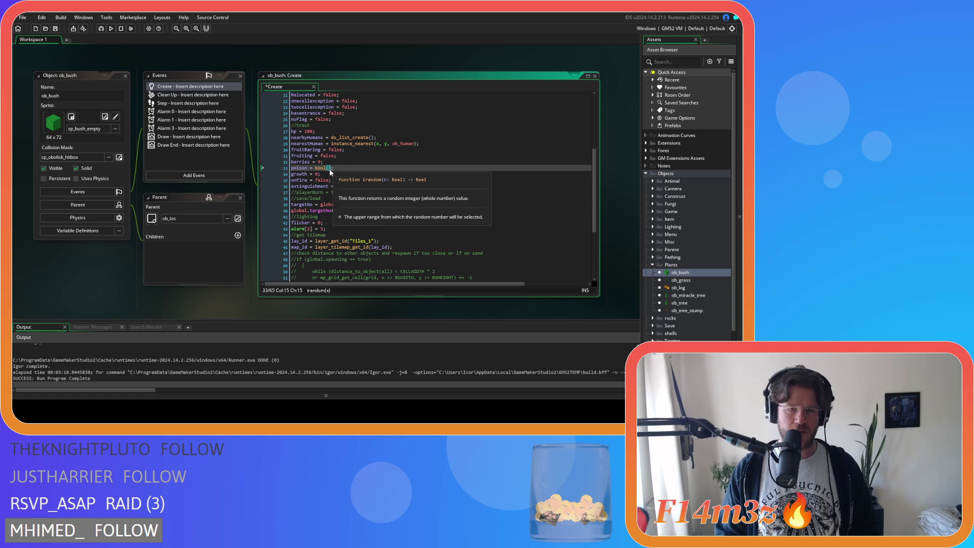
{"action": "type", "text": ");"}
{"action": "left_click_drag", "start_coordinate": [329, 168], "coordinate": [315, 169]}
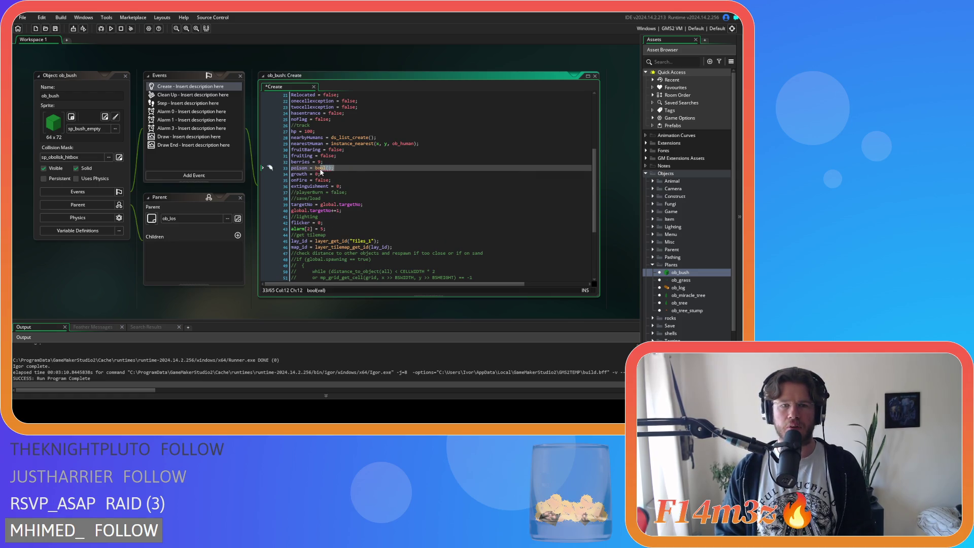
{"action": "key", "text": "BackSpace"}
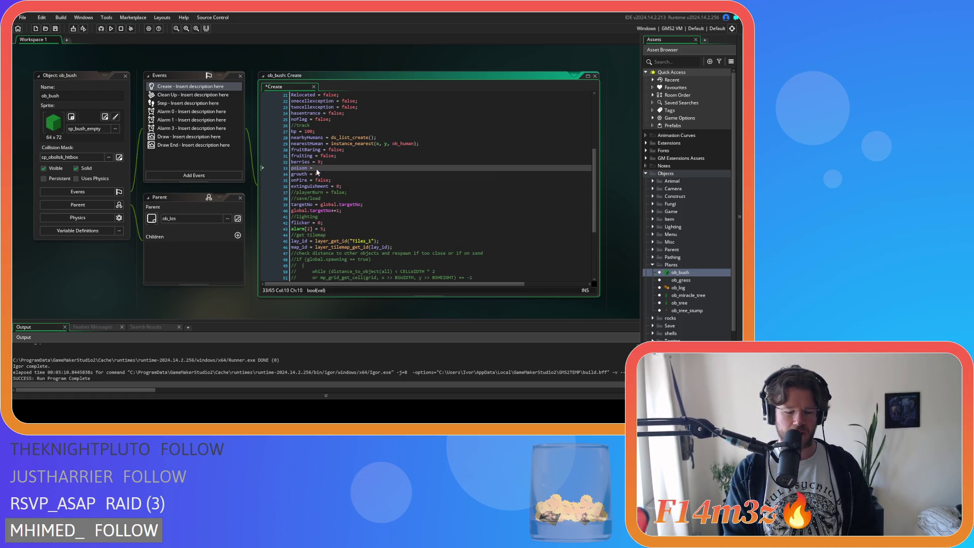
{"action": "type", "text": "fa"}
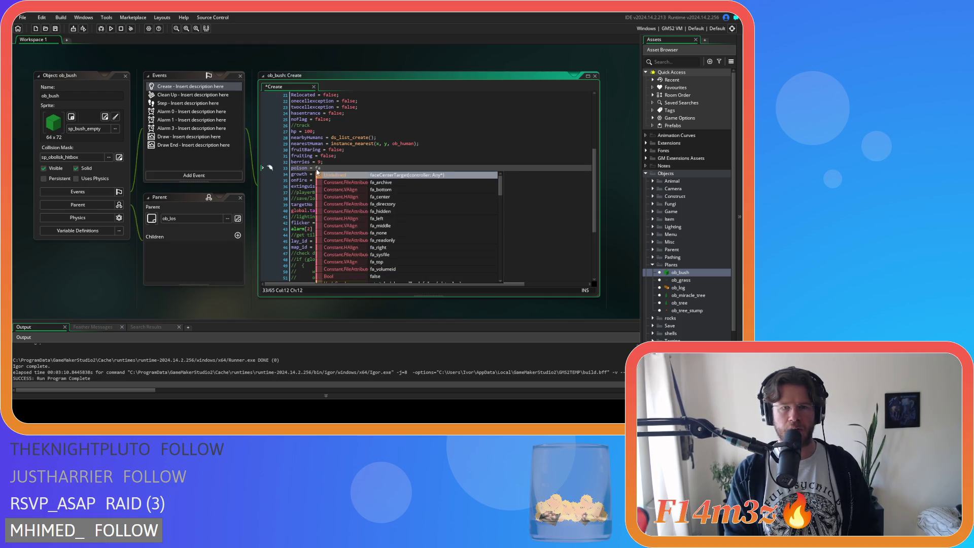
{"action": "key", "text": "BackSpace"}
{"action": "key", "text": "BackSpace"}
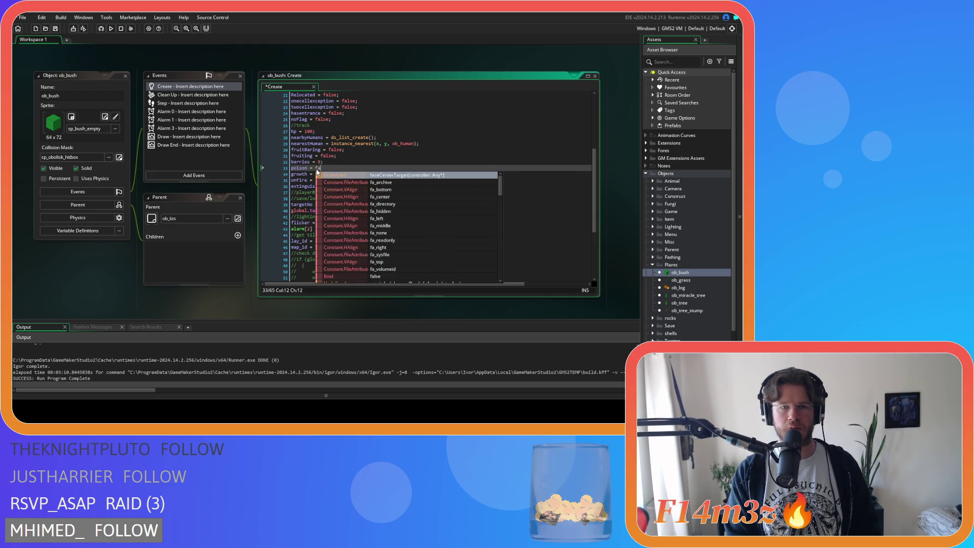
{"action": "type", "text": "true"}
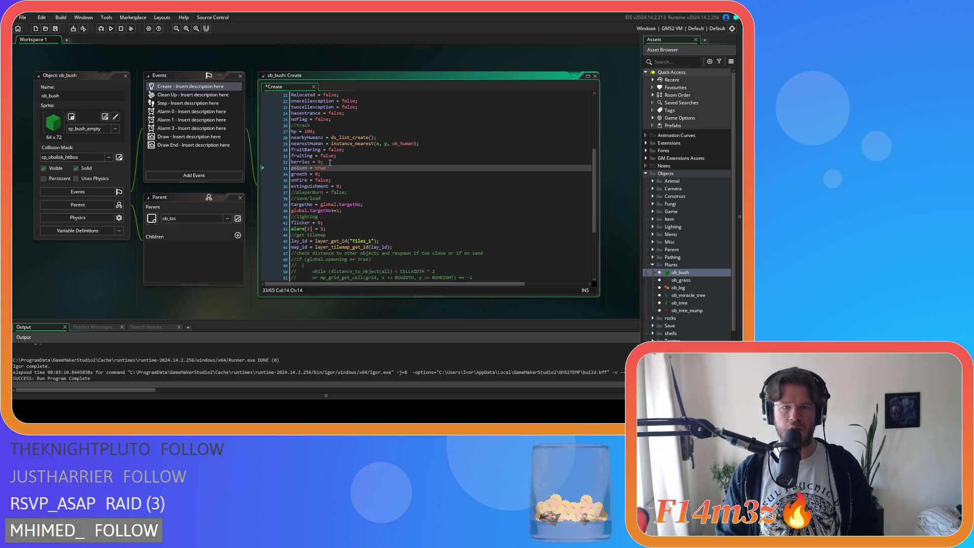
Insert the condition if (irandom(9)==0) above the poison line.
{"action": "left_click", "coordinate": [338, 161]}
{"action": "key", "text": "Return"}
{"action": "type", "text": "if (irandom(1"}
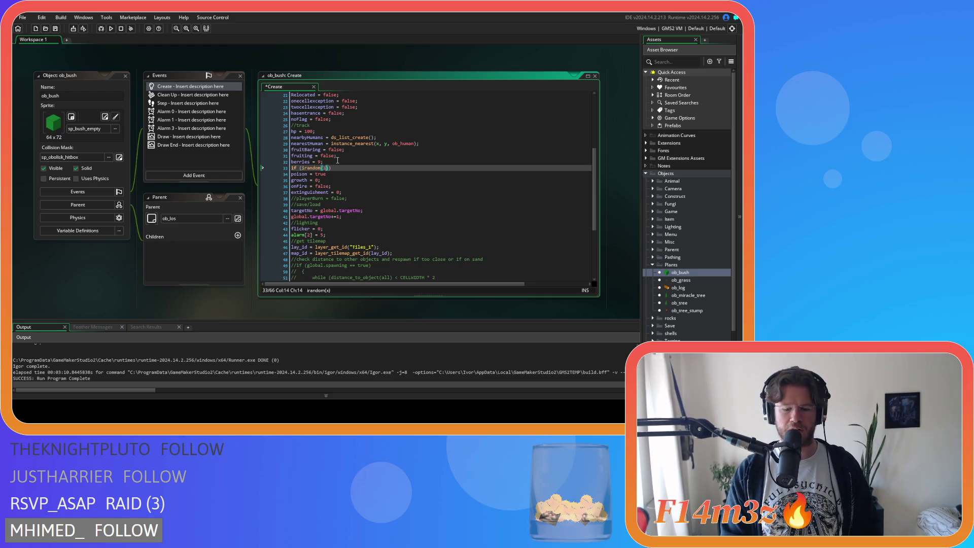
{"action": "key", "text": "BackSpace"}
{"action": "type", "text": "9)==0"}
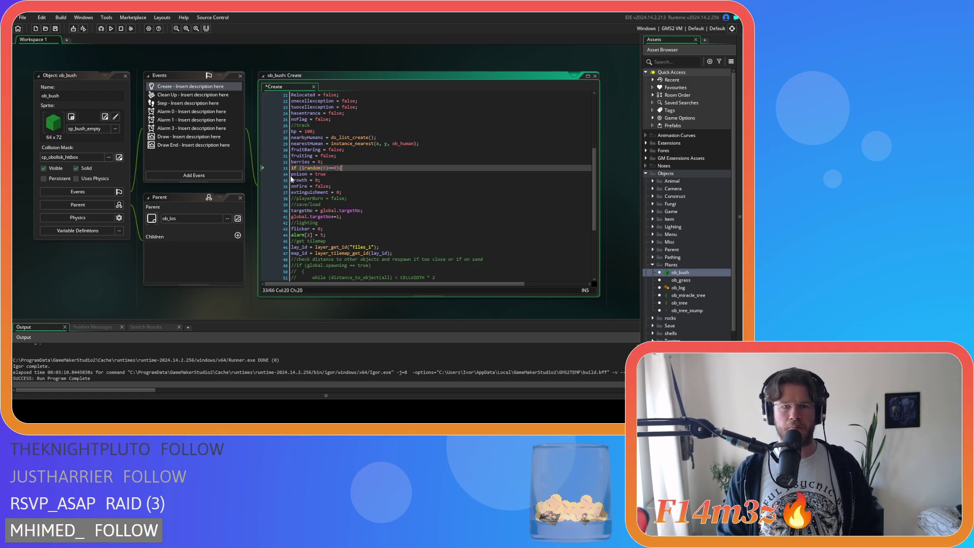
Indent poison = true under the if and add an else block setting poison = false.
{"action": "left_click", "coordinate": [346, 174]}
{"action": "key", "text": "Tab"}
{"action": "key", "text": "Return"}
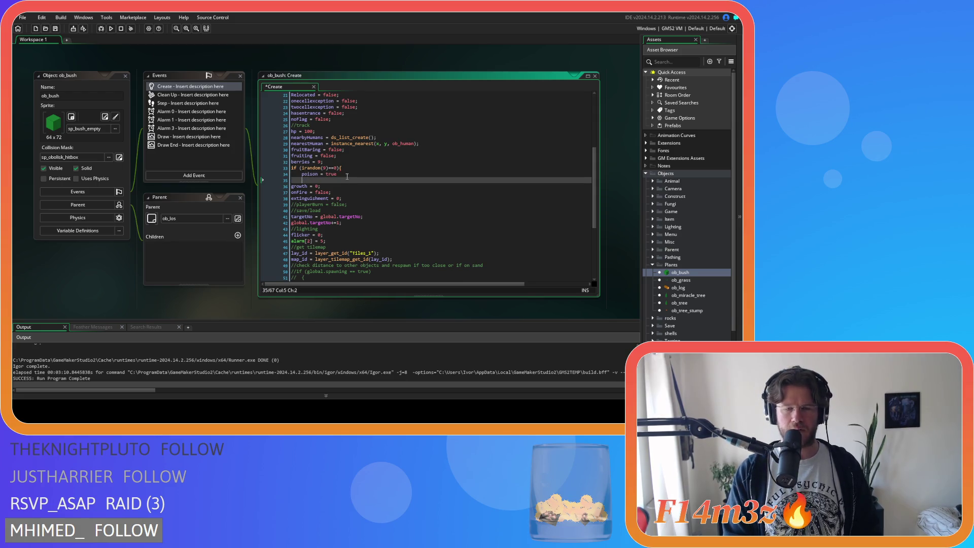
{"action": "type", "text": "else{"}
{"action": "key", "text": "Return"}
{"action": "key", "text": "Return"}
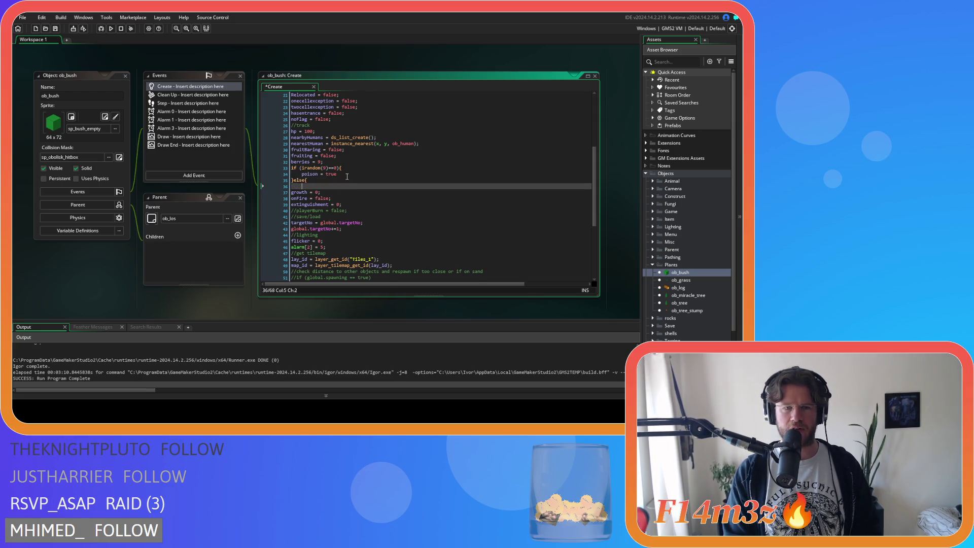
{"action": "key", "text": "Up"}
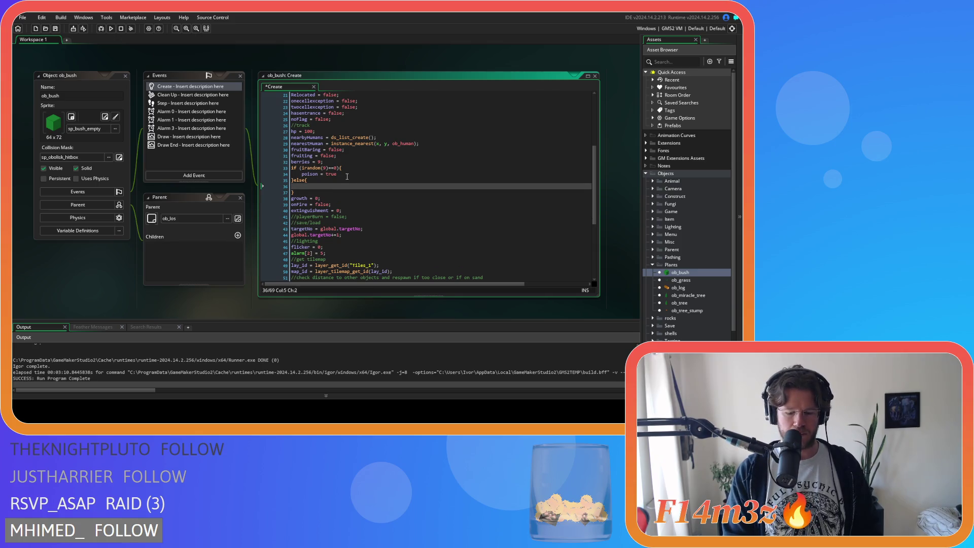
{"action": "type", "text": "poison "}
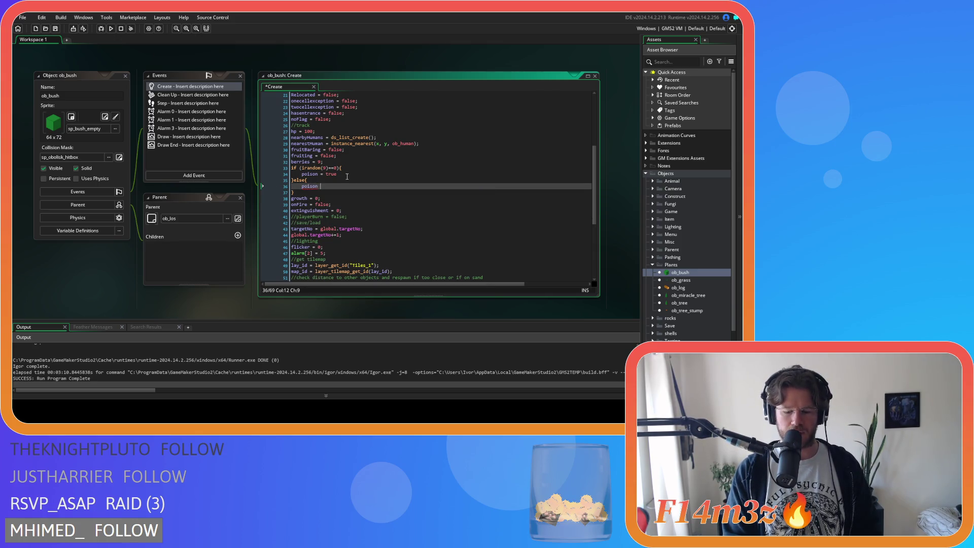
{"action": "type", "text": "= false"}
Review the new if/else poison statements and collapse the Plants asset group.
{"action": "key", "text": "Up"}
{"action": "key", "text": "Up"}
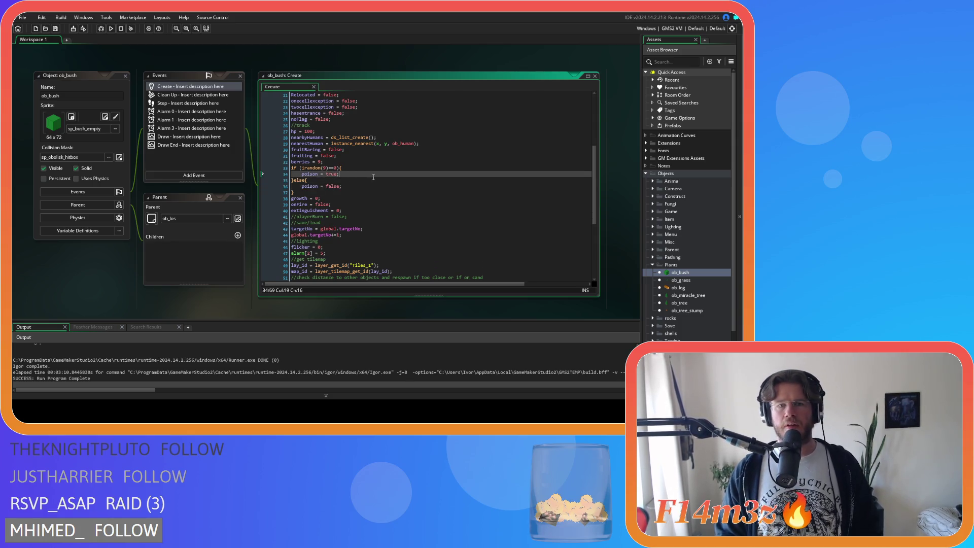
{"action": "left_click", "coordinate": [383, 193]}
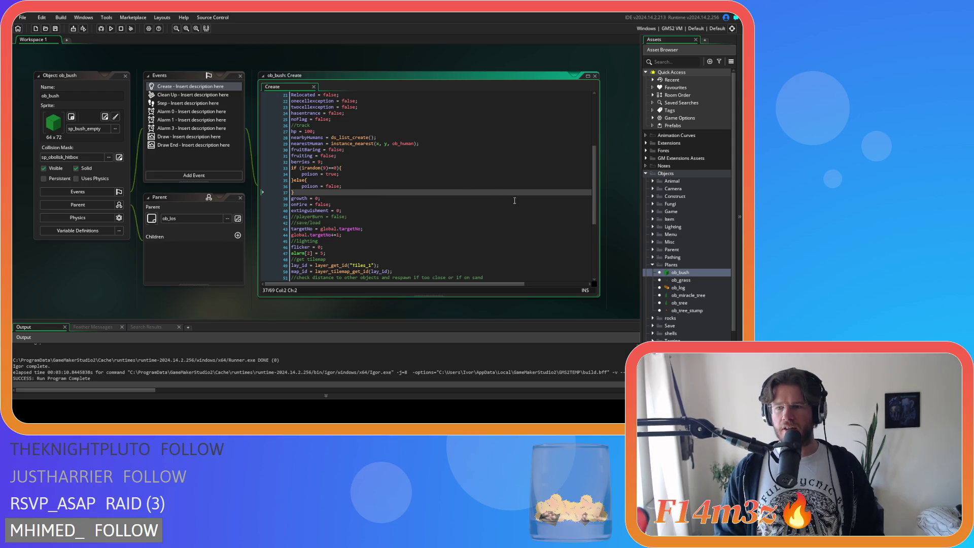
{"action": "left_click", "coordinate": [378, 183]}
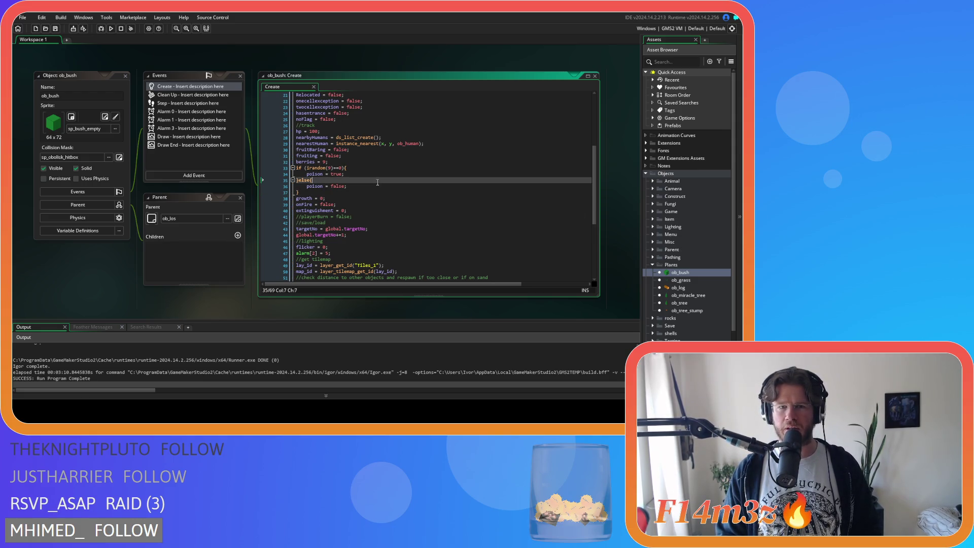
{"action": "left_click_drag", "start_coordinate": [307, 174], "coordinate": [358, 175]}
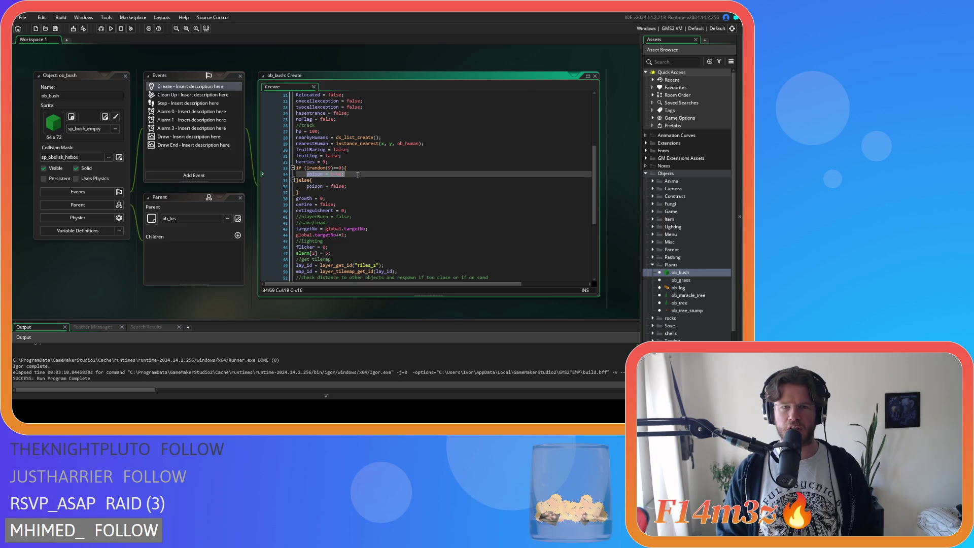
{"action": "left_click", "coordinate": [395, 196]}
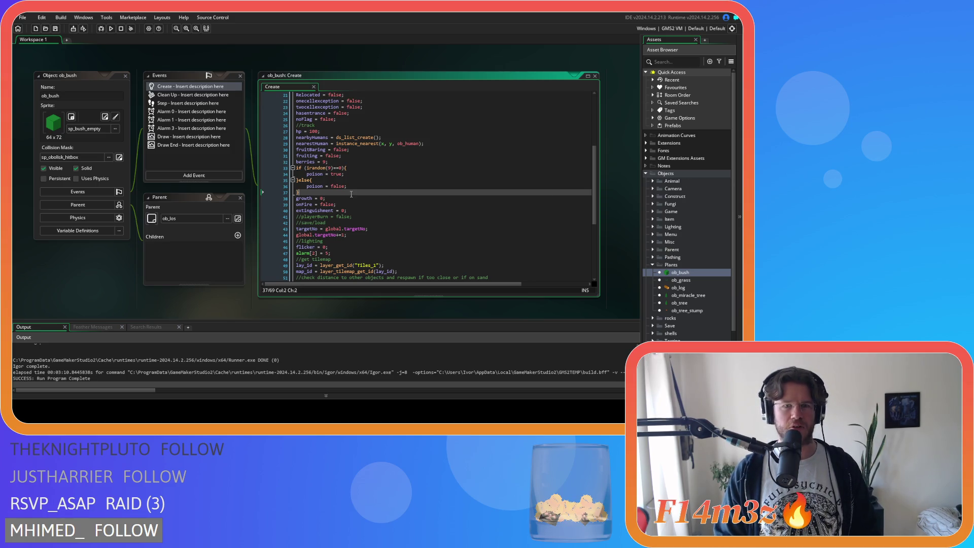
{"action": "left_click_drag", "start_coordinate": [307, 186], "coordinate": [347, 187]}
{"action": "left_click", "coordinate": [397, 168]}
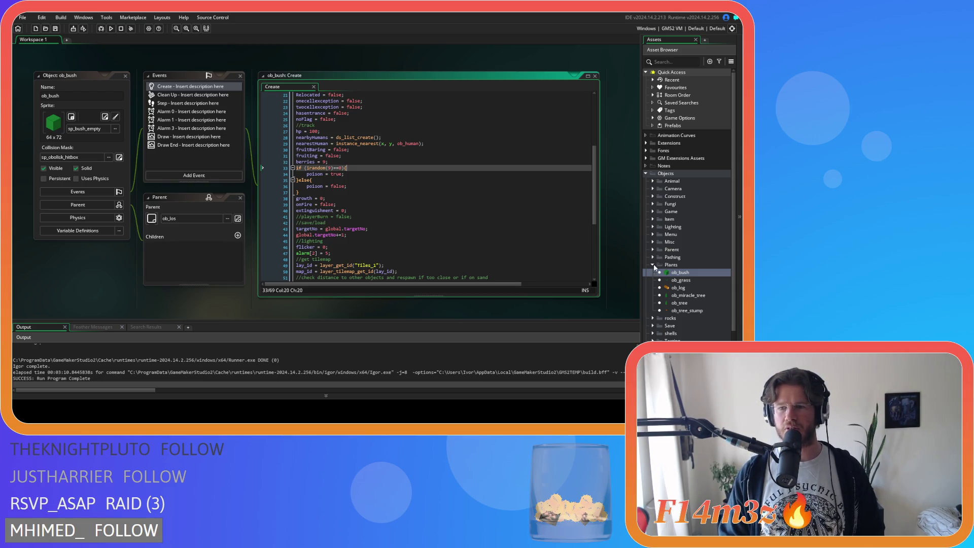
{"action": "left_click", "coordinate": [652, 265]}
Close ob_bush, open ob_human's code and search for state_pickberries.
{"action": "left_click", "coordinate": [498, 186]}
{"action": "left_click", "coordinate": [126, 76]}
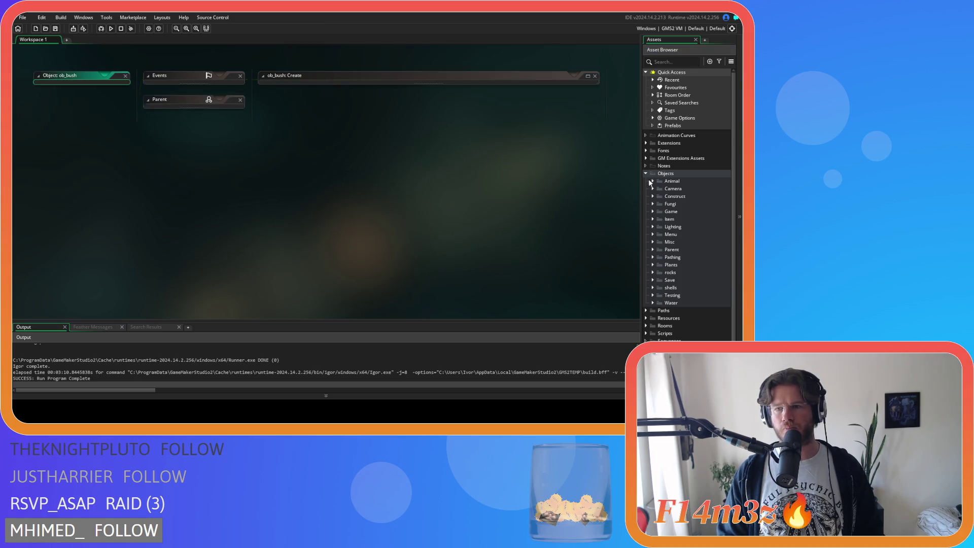
{"action": "left_click", "coordinate": [653, 181]}
{"action": "left_click", "coordinate": [660, 189]}
{"action": "left_click", "coordinate": [669, 196]}
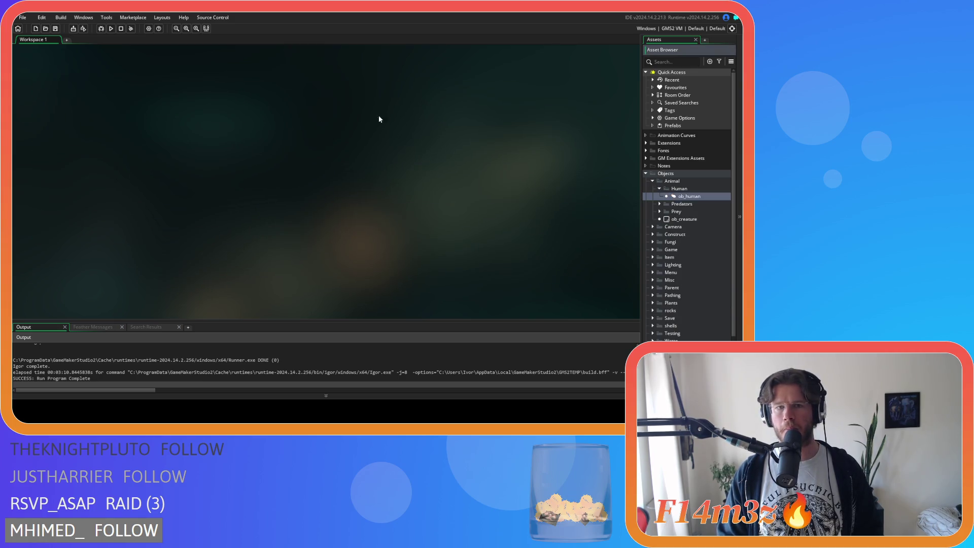
{"action": "left_click", "coordinate": [397, 180]}
{"action": "key", "text": "ctrl+f"}
{"action": "type", "text": "state_"}
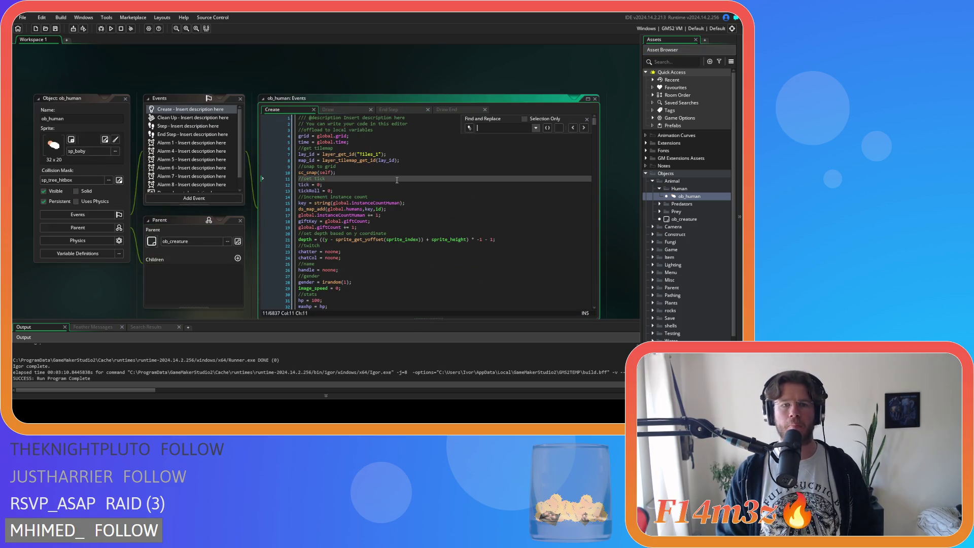
{"action": "type", "text": "pickber"}
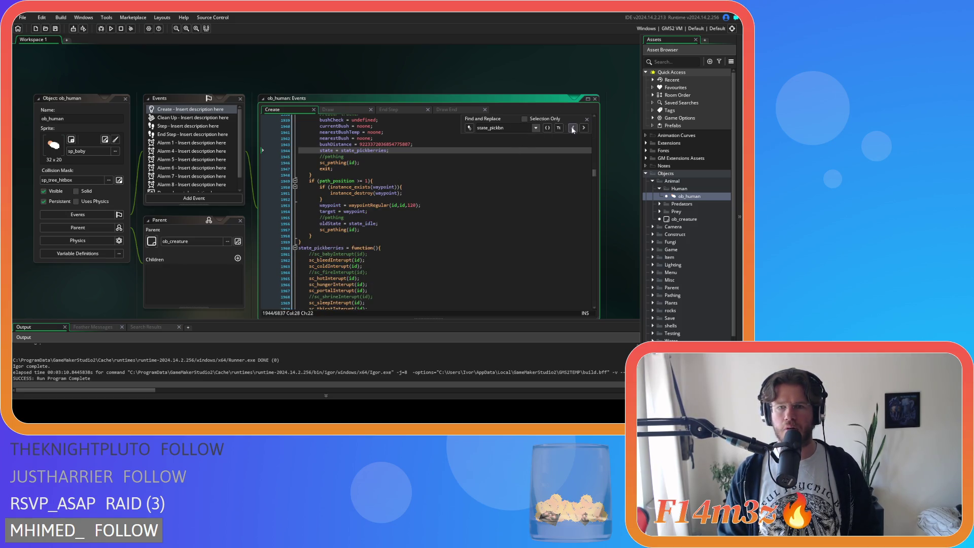
{"action": "left_click", "coordinate": [587, 120]}
{"action": "scroll", "coordinate": [451, 208], "scroll_direction": "down", "scroll_amount": 10}
Change the Berries item's true argument to target.poison and save the code.
{"action": "left_click", "coordinate": [437, 242]}
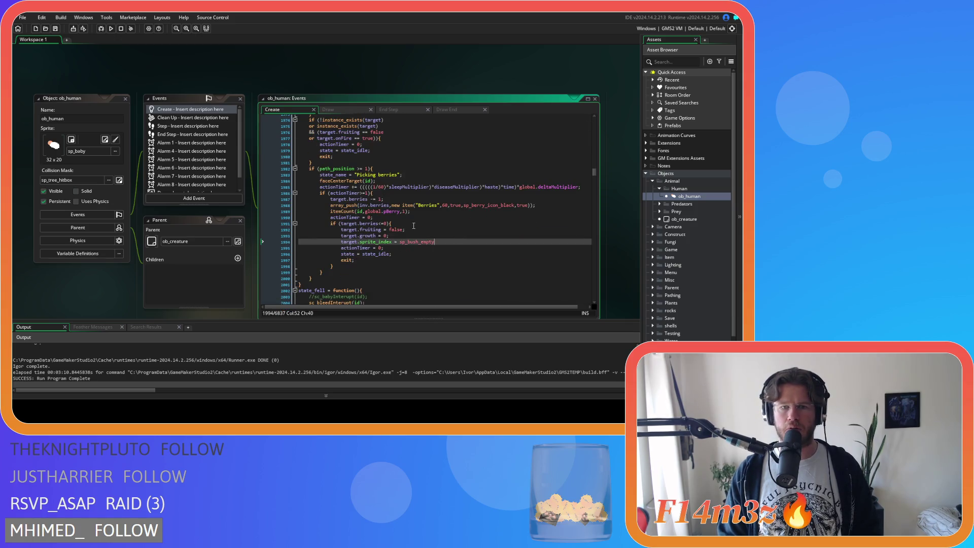
{"action": "left_click_drag", "start_coordinate": [418, 206], "coordinate": [431, 205]}
{"action": "left_click", "coordinate": [524, 206]}
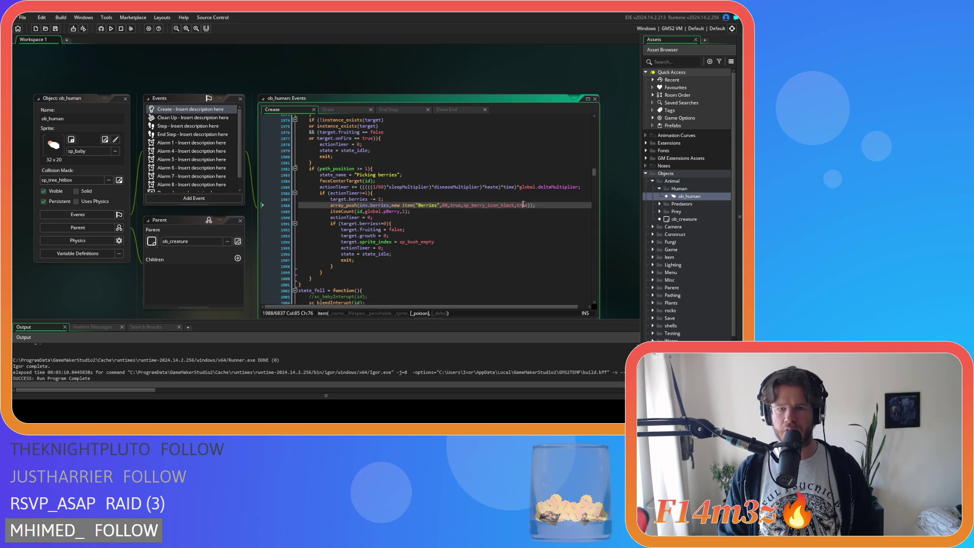
{"action": "double_click", "coordinate": [523, 205]}
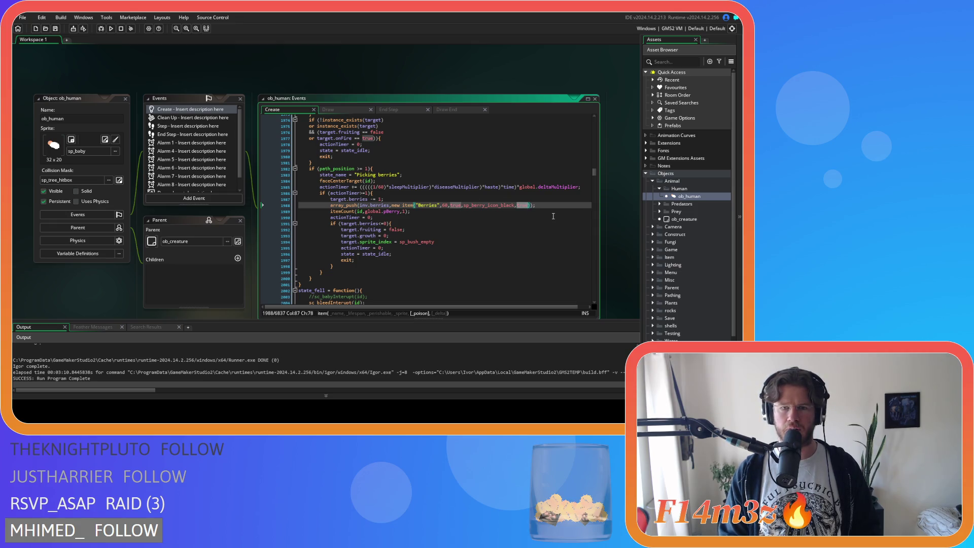
{"action": "type", "text": "tar"}
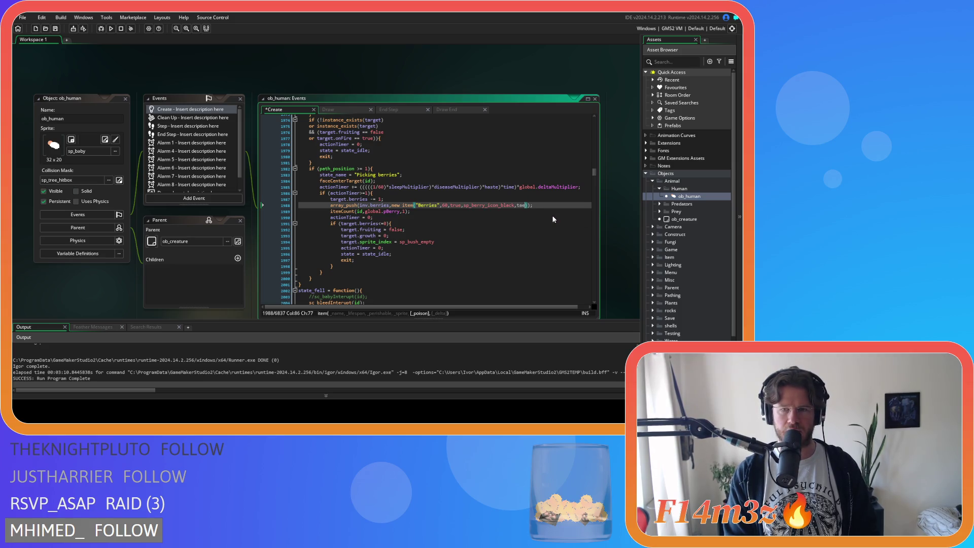
{"action": "key", "text": "Return"}
{"action": "type", "text": ".poison"}
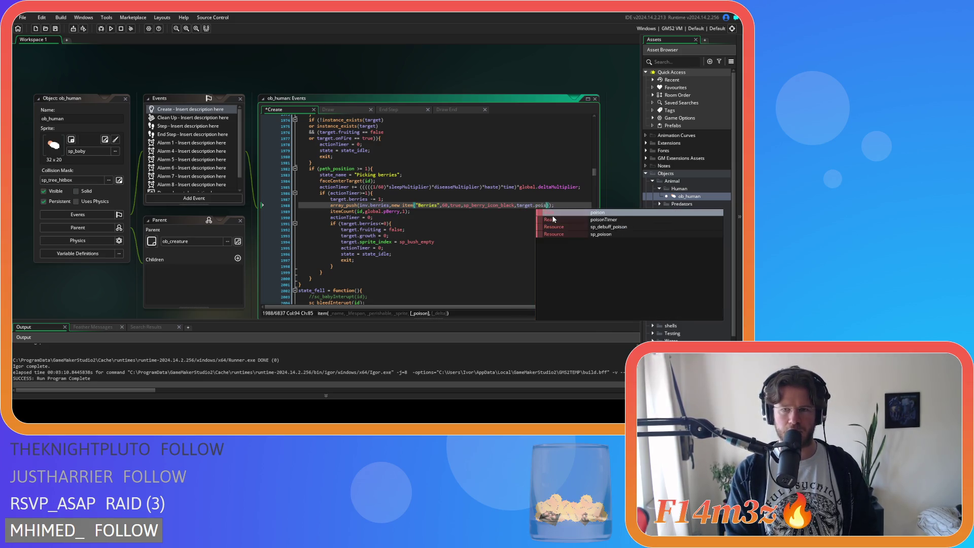
{"action": "type", "text": ")"}
{"action": "left_click", "coordinate": [530, 206]}
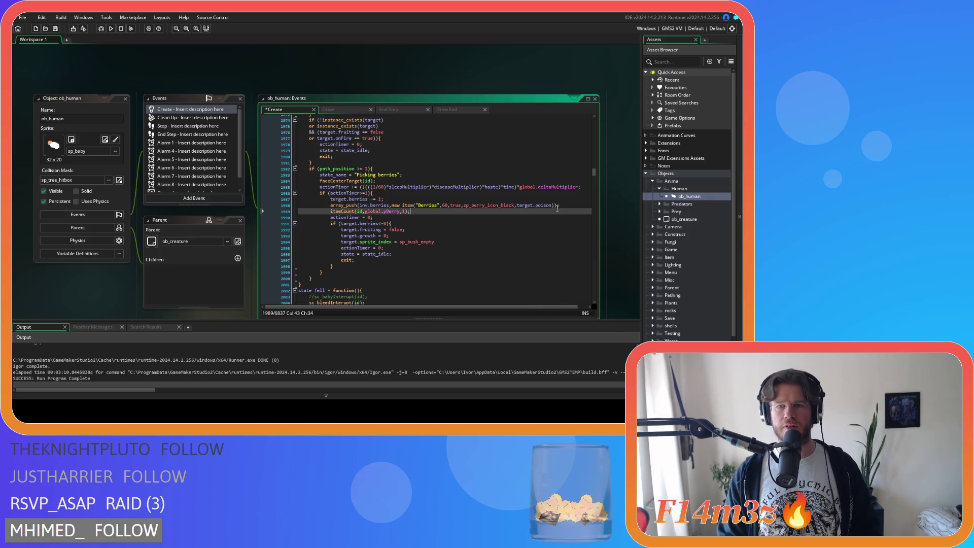
{"action": "key", "text": "ctrl+s"}
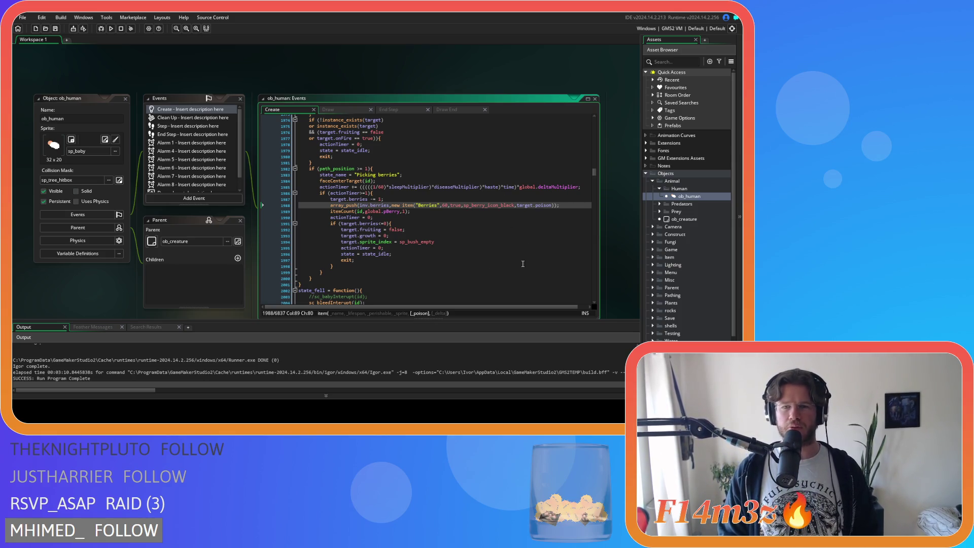
{"action": "left_click", "coordinate": [578, 207]}
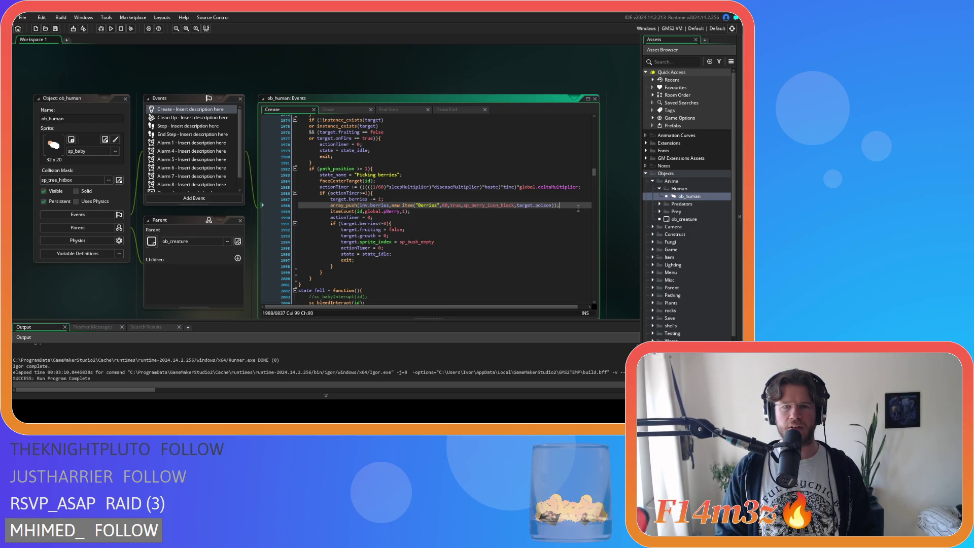
{"action": "scroll", "coordinate": [313, 79], "scroll_direction": "up", "scroll_amount": 1}
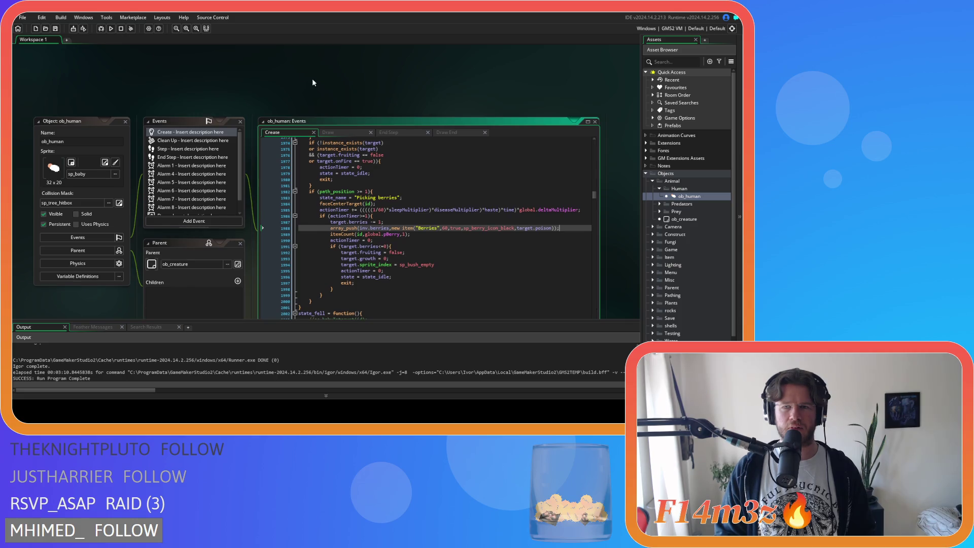
Collapse the Objects folders, expand Scripts > Save, and open sc_saveBush.
{"action": "scroll", "coordinate": [703, 214], "scroll_direction": "down", "scroll_amount": 2}
{"action": "left_click", "coordinate": [659, 137]}
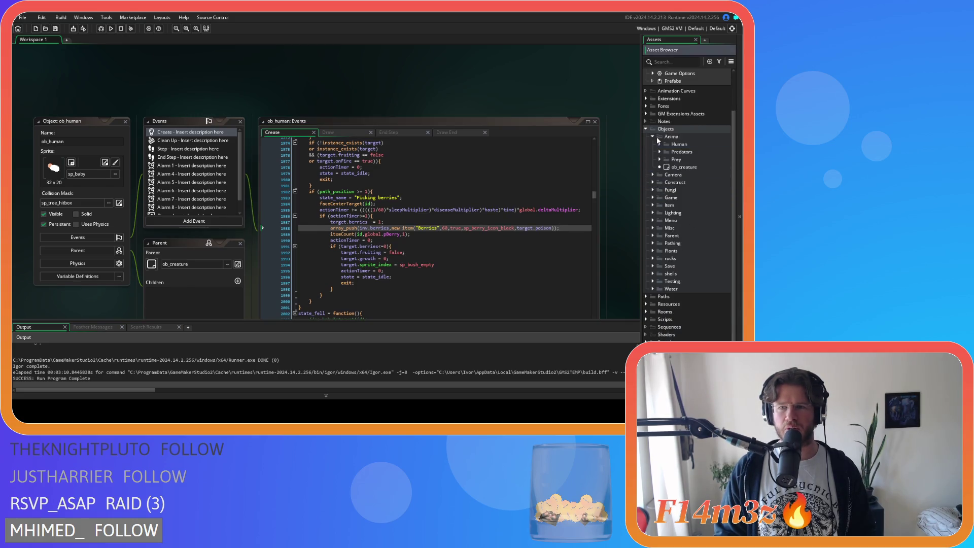
{"action": "left_click", "coordinate": [654, 129]}
{"action": "left_click", "coordinate": [647, 160]}
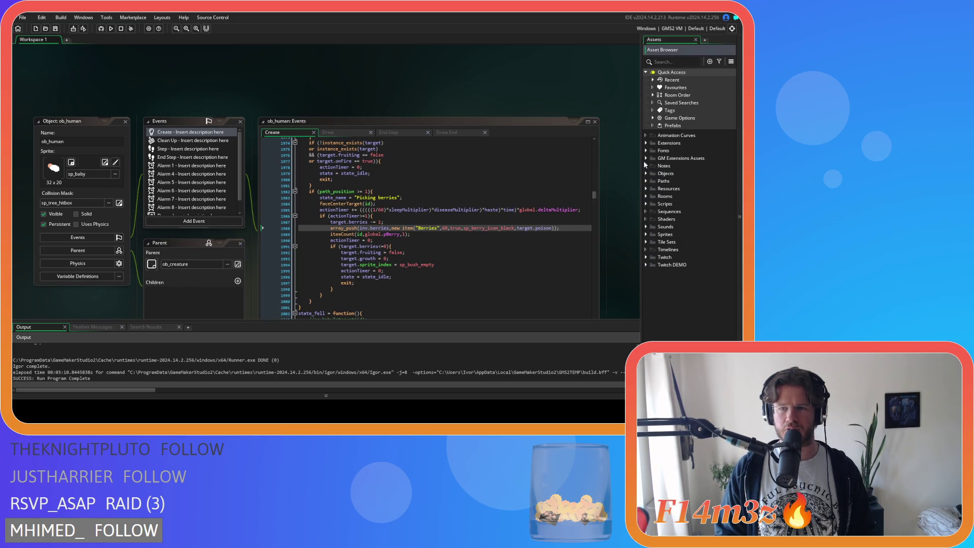
{"action": "left_click", "coordinate": [646, 204]}
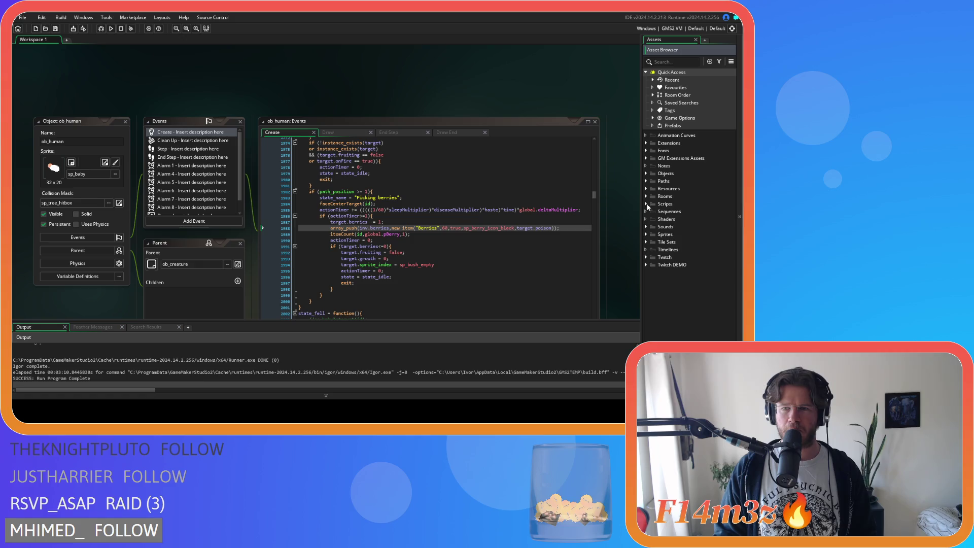
{"action": "scroll", "coordinate": [670, 242], "scroll_direction": "down", "scroll_amount": 5}
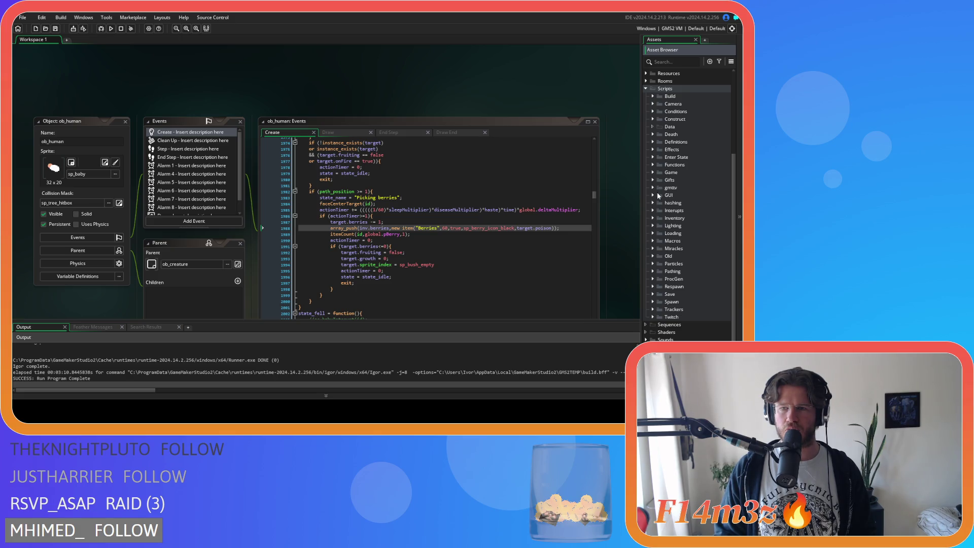
{"action": "left_click", "coordinate": [653, 294]}
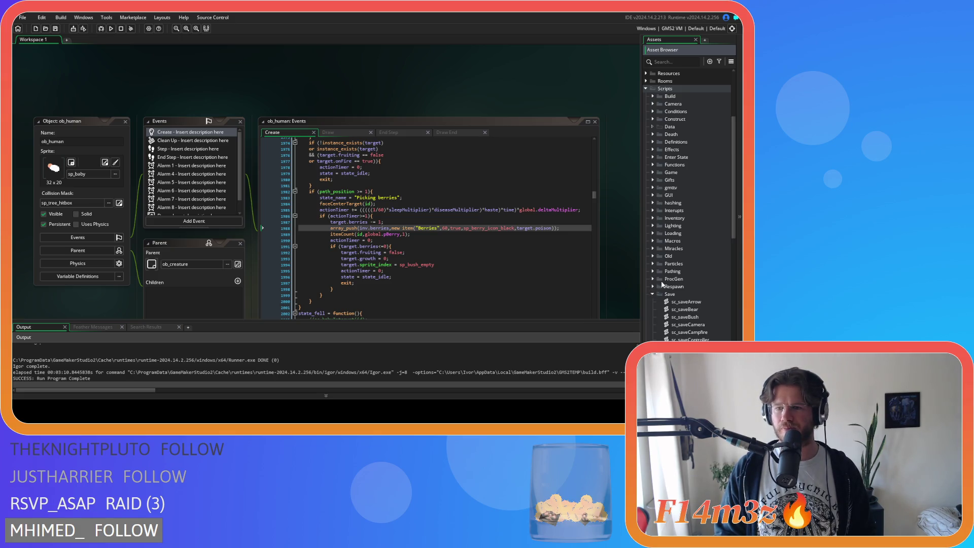
{"action": "scroll", "coordinate": [663, 284], "scroll_direction": "down", "scroll_amount": 3}
{"action": "scroll", "coordinate": [727, 229], "scroll_direction": "down", "scroll_amount": 2}
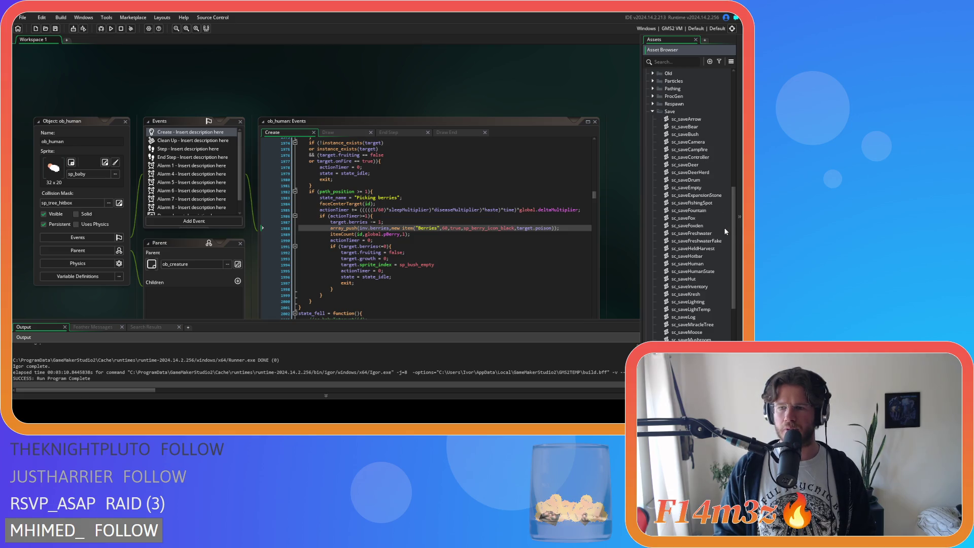
{"action": "double_click", "coordinate": [689, 120]}
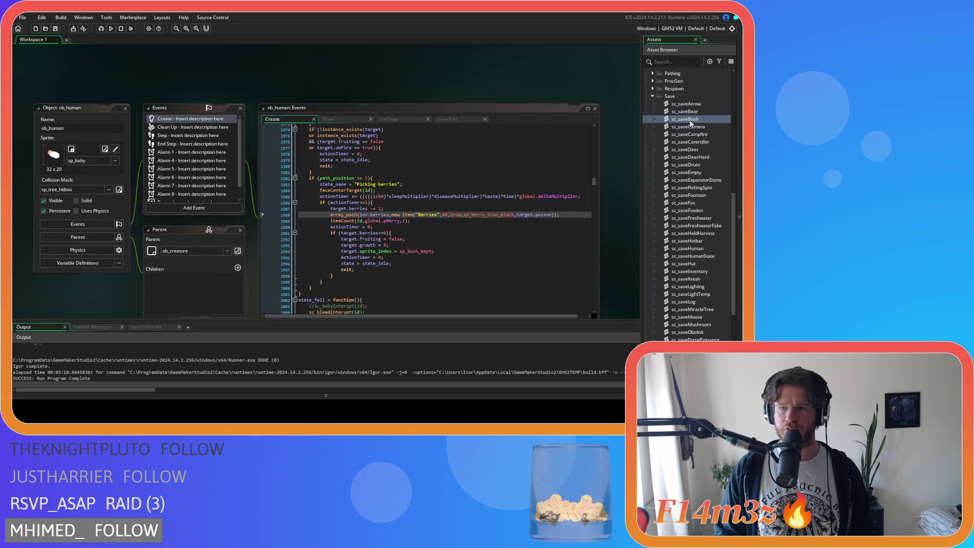
{"action": "left_click", "coordinate": [213, 155]}
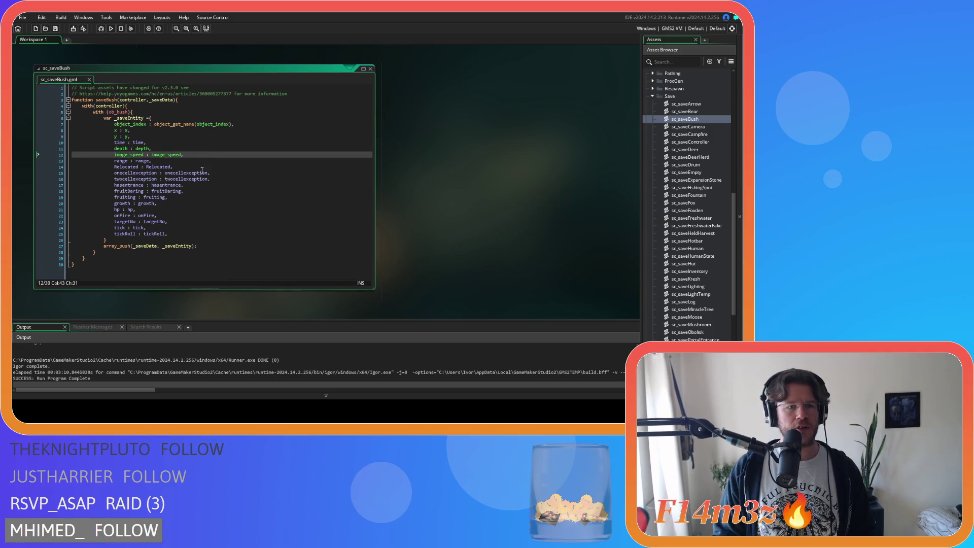
Duplicate the fruiting line as a poison entry in sc_saveBush and save the script.
{"action": "left_click", "coordinate": [207, 197]}
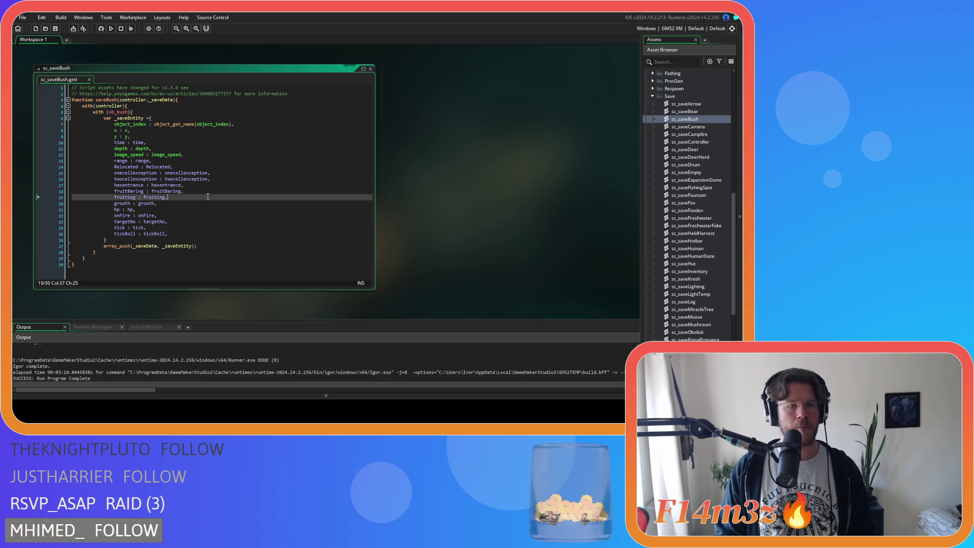
{"action": "key", "text": "ctrl+d"}
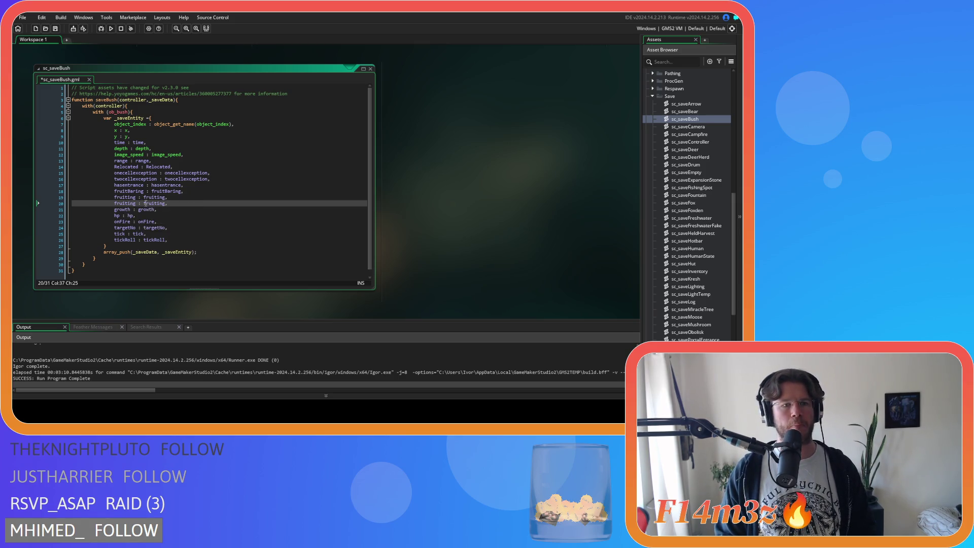
{"action": "double_click", "coordinate": [124, 203]}
{"action": "type", "text": "poison"}
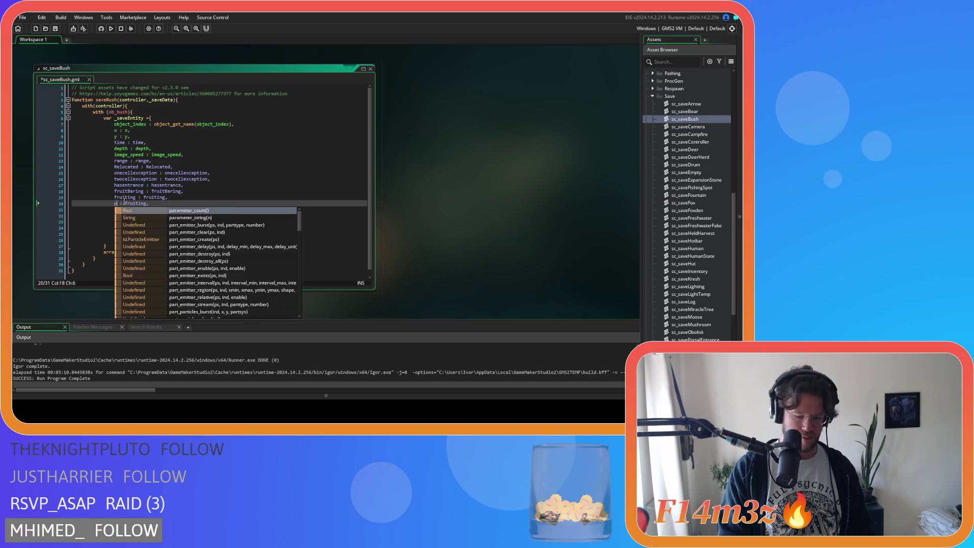
{"action": "double_click", "coordinate": [124, 203]}
{"action": "key", "text": "ctrl+c"}
{"action": "double_click", "coordinate": [149, 203]}
{"action": "key", "text": "ctrl+v"}
{"action": "key", "text": "ctrl+s"}
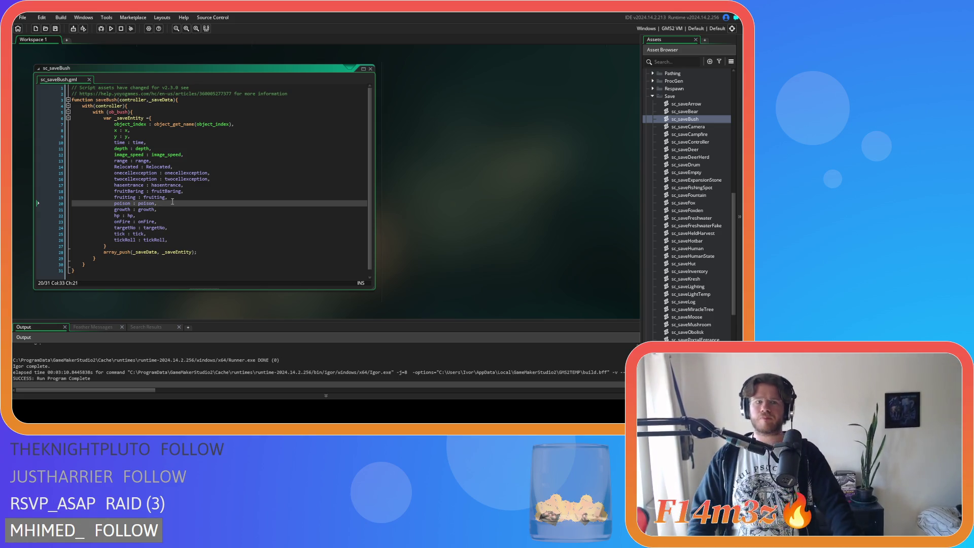
Close all editor windows and collapse the Save and Scripts folders.
{"action": "left_click", "coordinate": [226, 209]}
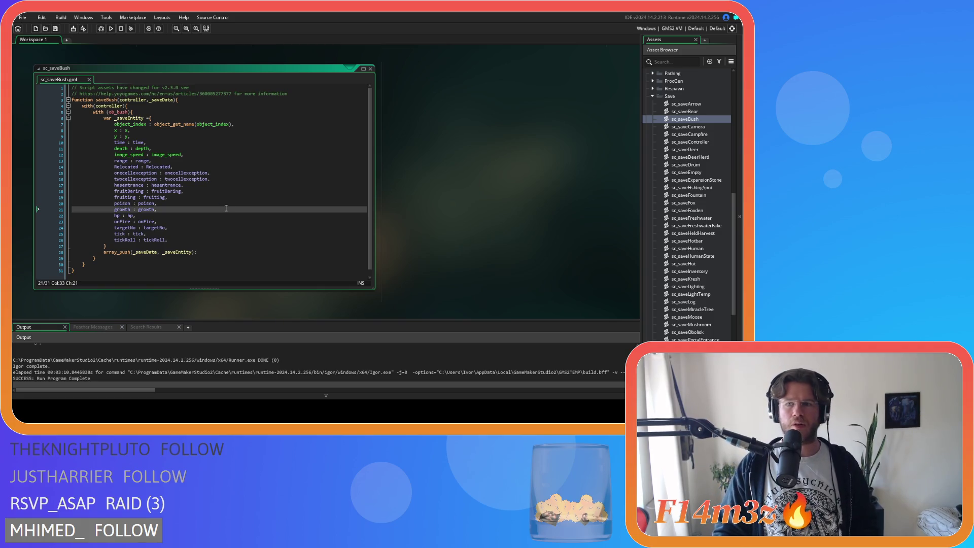
{"action": "left_click", "coordinate": [203, 191]}
{"action": "left_click", "coordinate": [203, 167]}
{"action": "left_click", "coordinate": [203, 185]}
{"action": "left_click", "coordinate": [179, 209]}
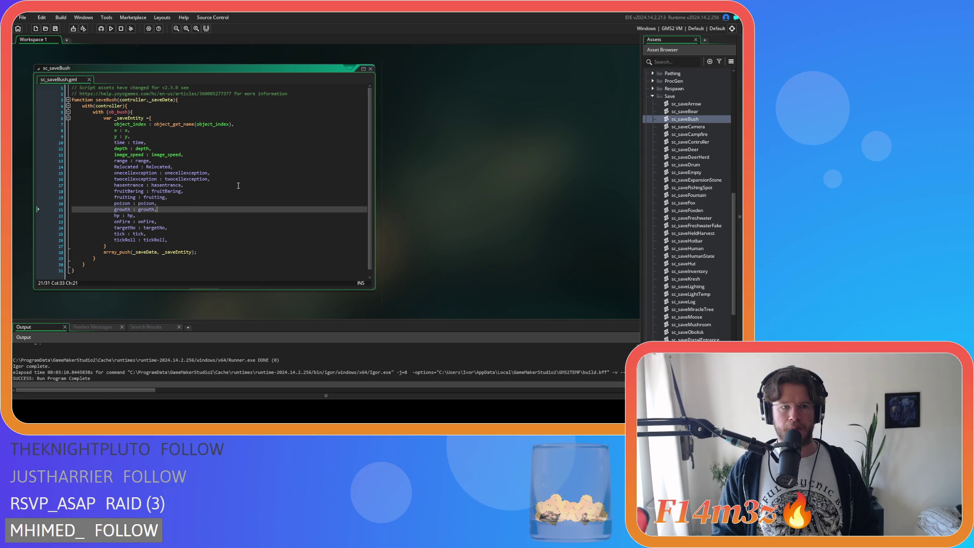
{"action": "right_click", "coordinate": [491, 113]}
{"action": "mouse_move", "coordinate": [507, 127]}
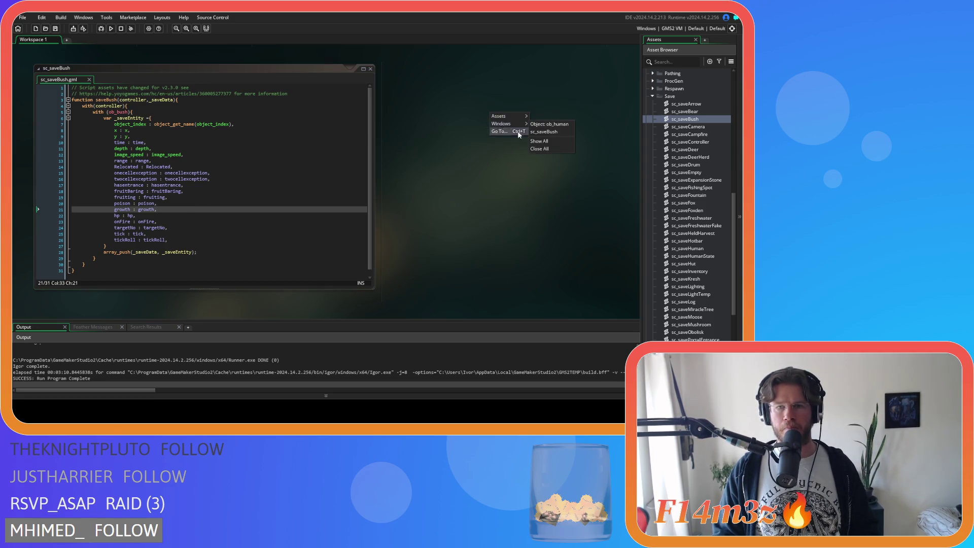
{"action": "left_click", "coordinate": [545, 151]}
{"action": "left_click", "coordinate": [653, 96]}
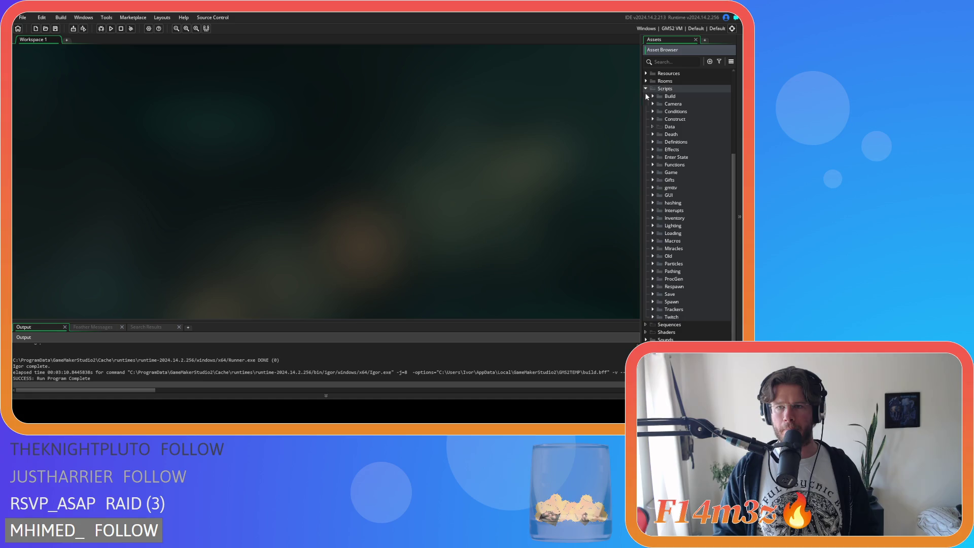
{"action": "left_click", "coordinate": [646, 91]}
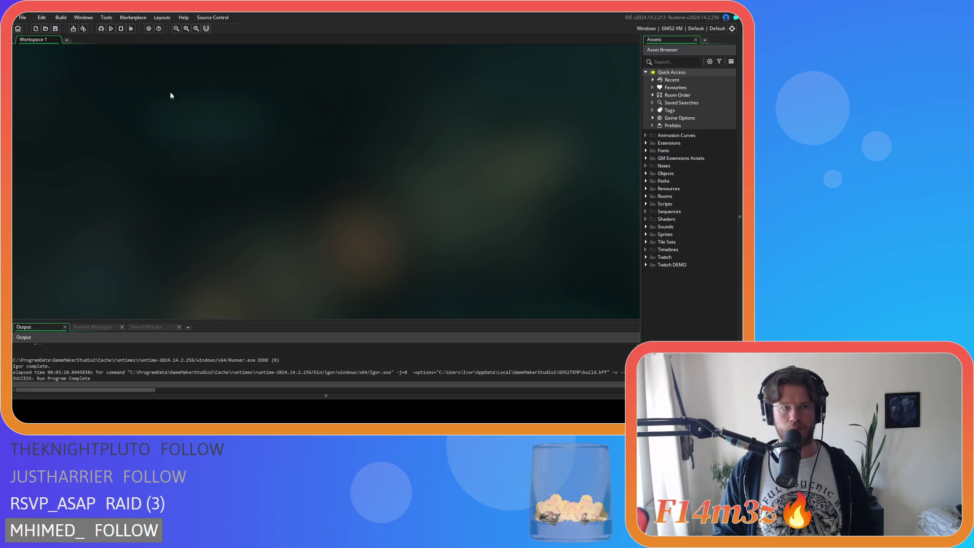
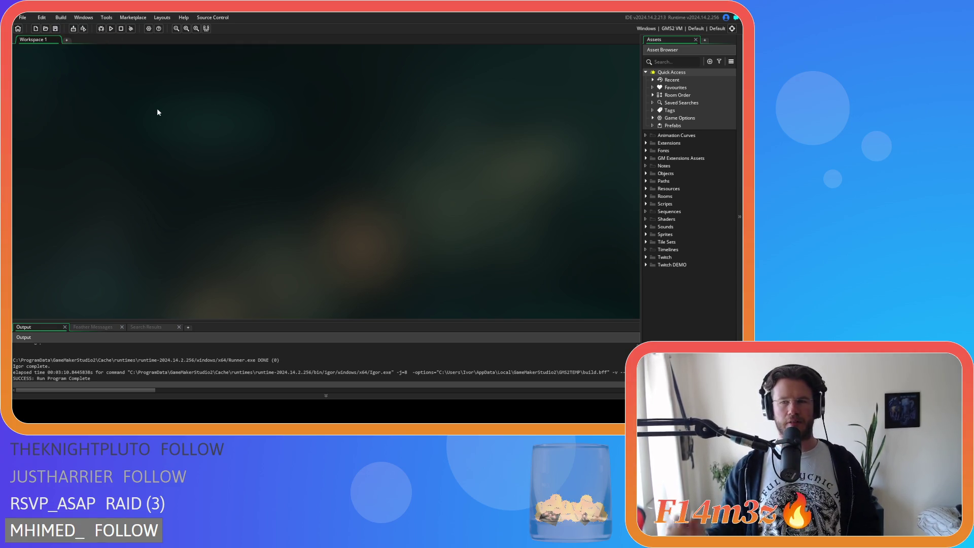
Save the project and expand the Objects and Plants folders in the Asset Browser.
{"action": "left_click", "coordinate": [55, 32]}
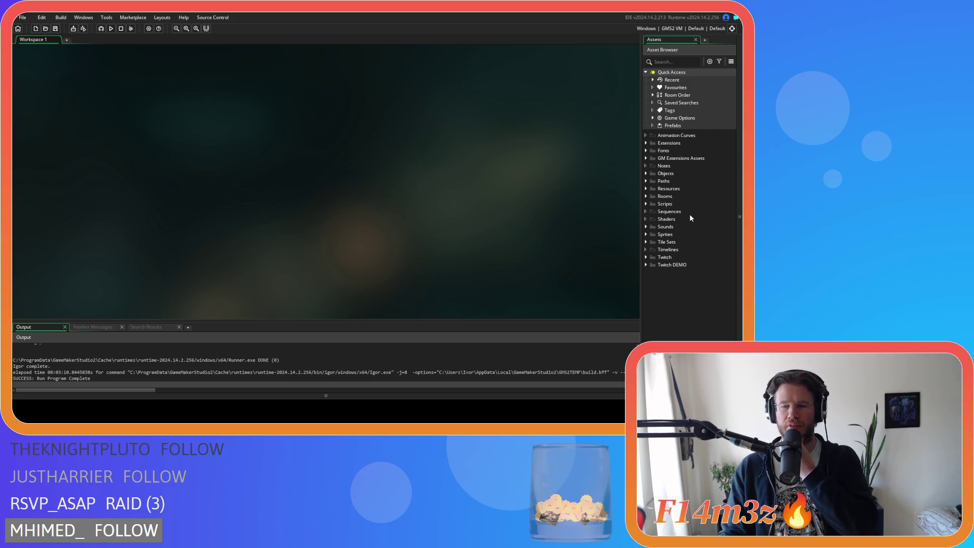
{"action": "left_click", "coordinate": [646, 173]}
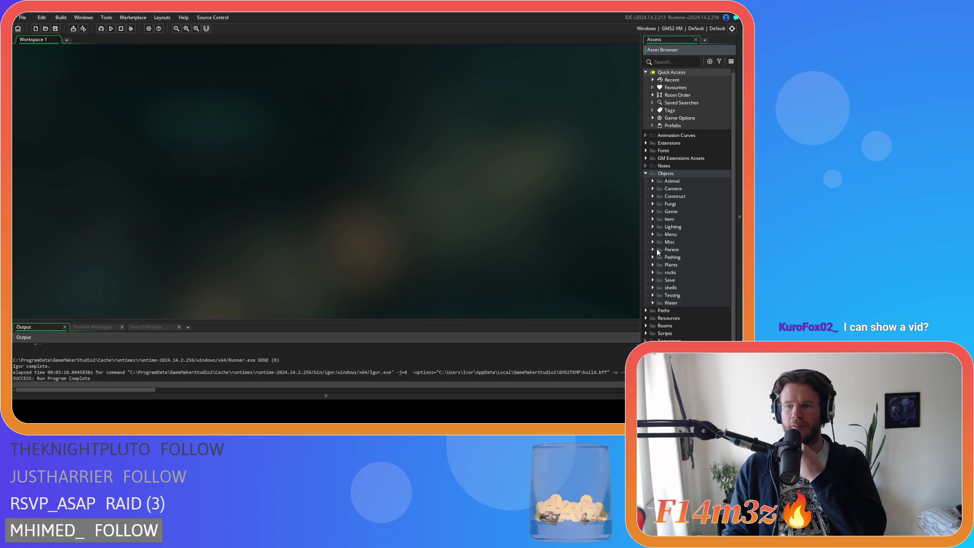
{"action": "left_click", "coordinate": [653, 265]}
Open the ob_bush object and bring up its Draw End event code.
{"action": "double_click", "coordinate": [680, 273]}
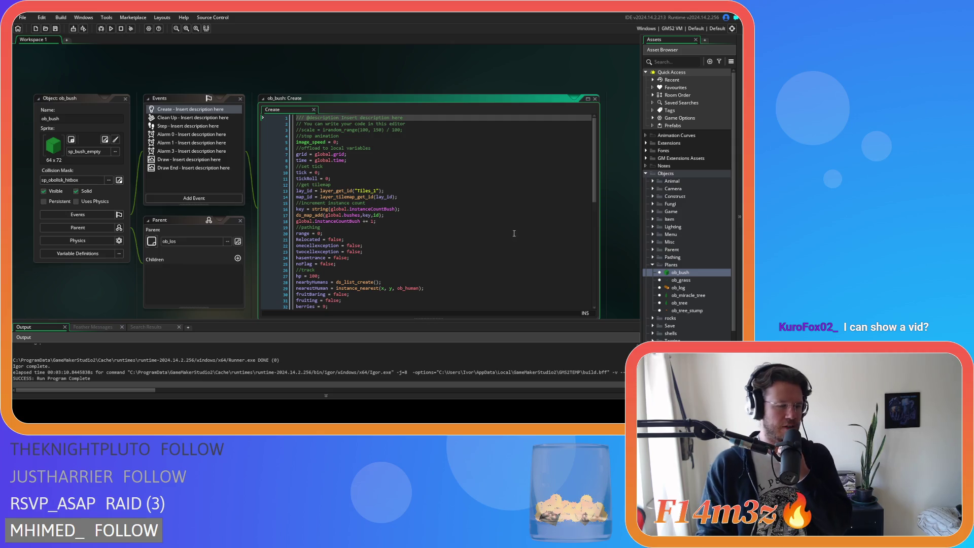
{"action": "left_click", "coordinate": [181, 161]}
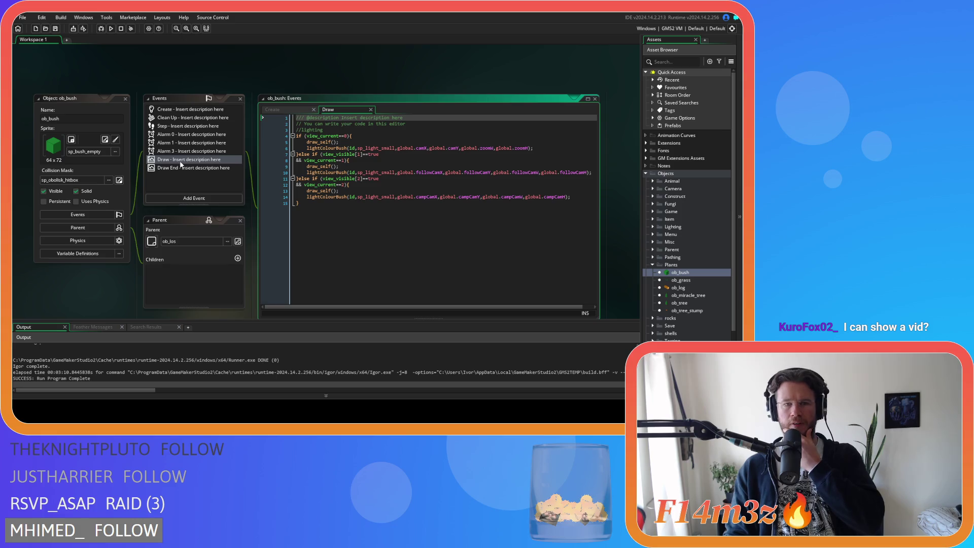
{"action": "left_click", "coordinate": [179, 169]}
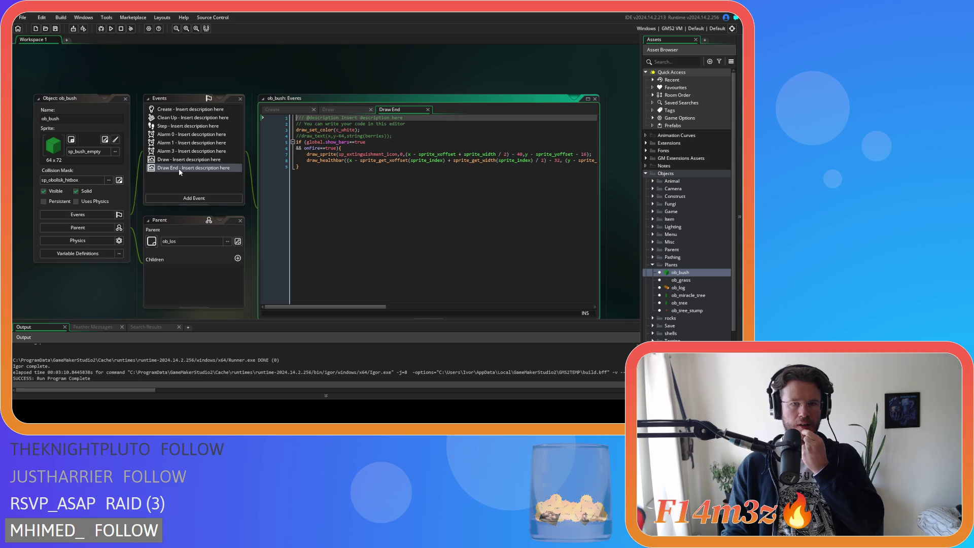
Uncomment the draw_text line and replace its 'berries' argument with 'poison'.
{"action": "left_click", "coordinate": [403, 137]}
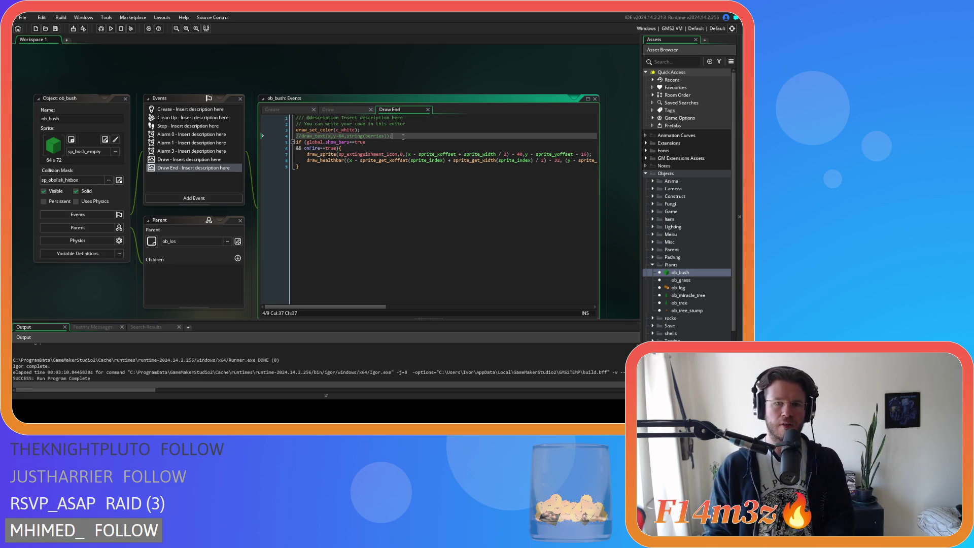
{"action": "key", "text": "ctrl+shift+k"}
{"action": "double_click", "coordinate": [370, 137]}
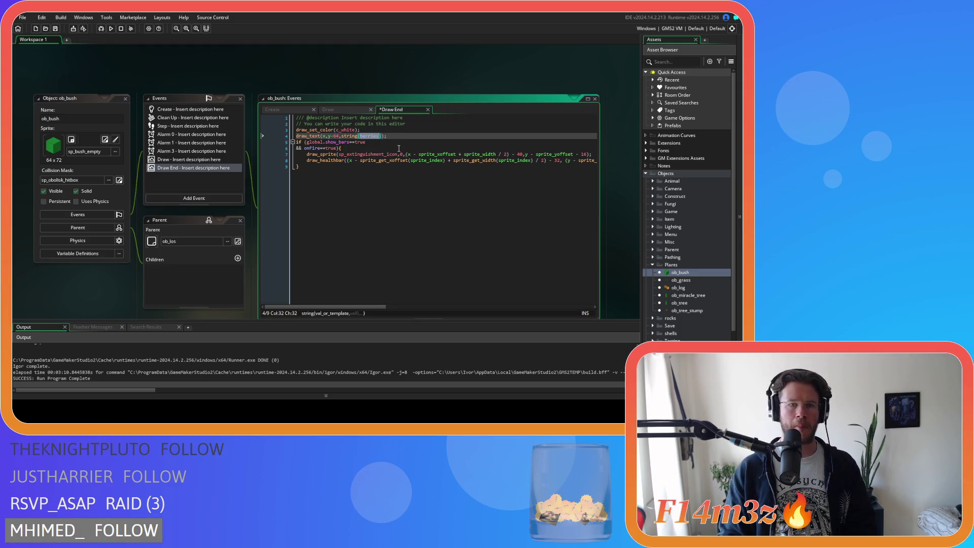
{"action": "type", "text": "poi"}
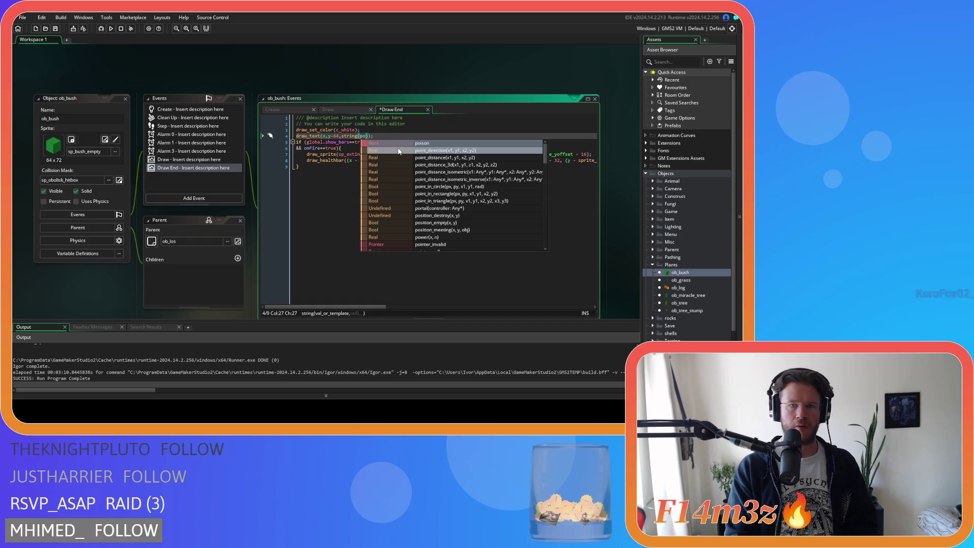
{"action": "type", "text": "son"}
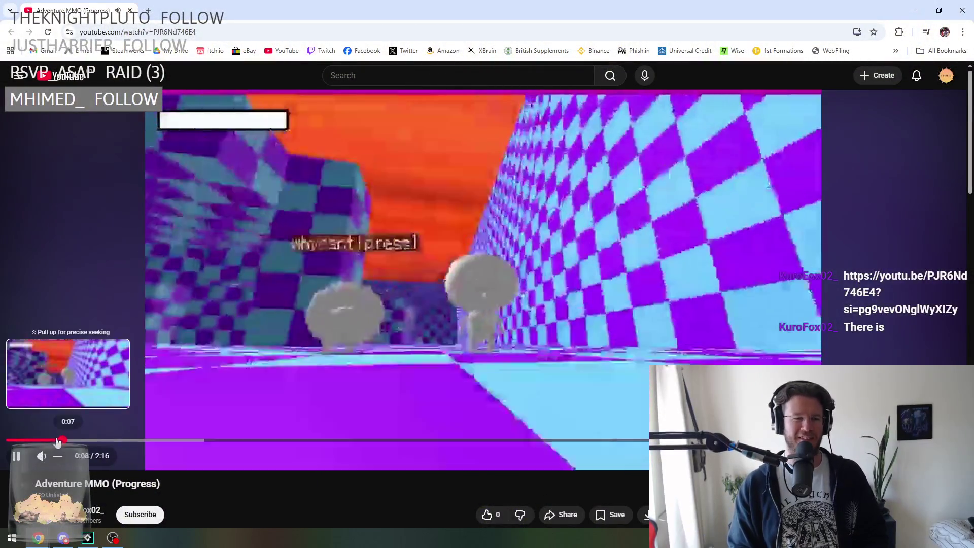
Rewind the Adventure MMO (Progress) video to 0:00 and play it full screen.
{"action": "left_click_drag", "start_coordinate": [57, 442], "coordinate": [7, 441]}
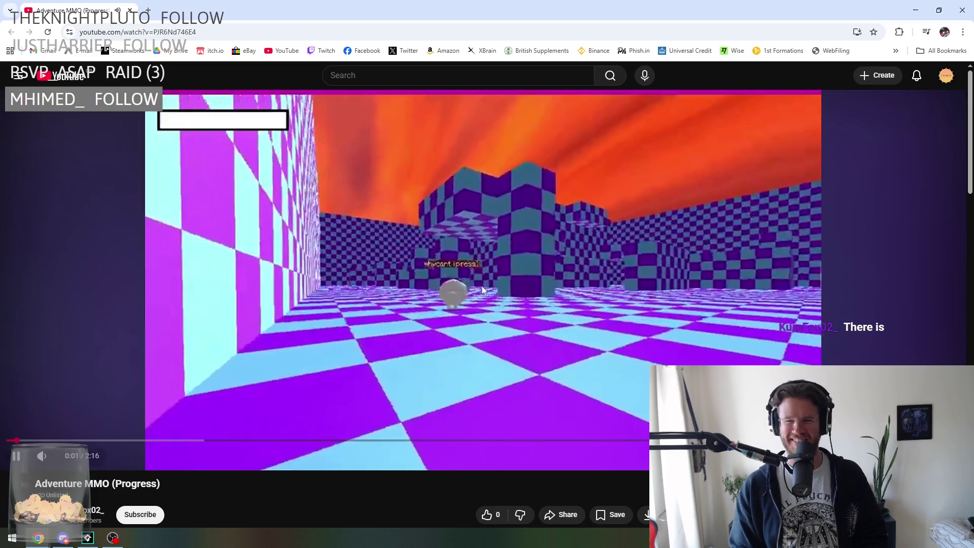
{"action": "key", "text": "f"}
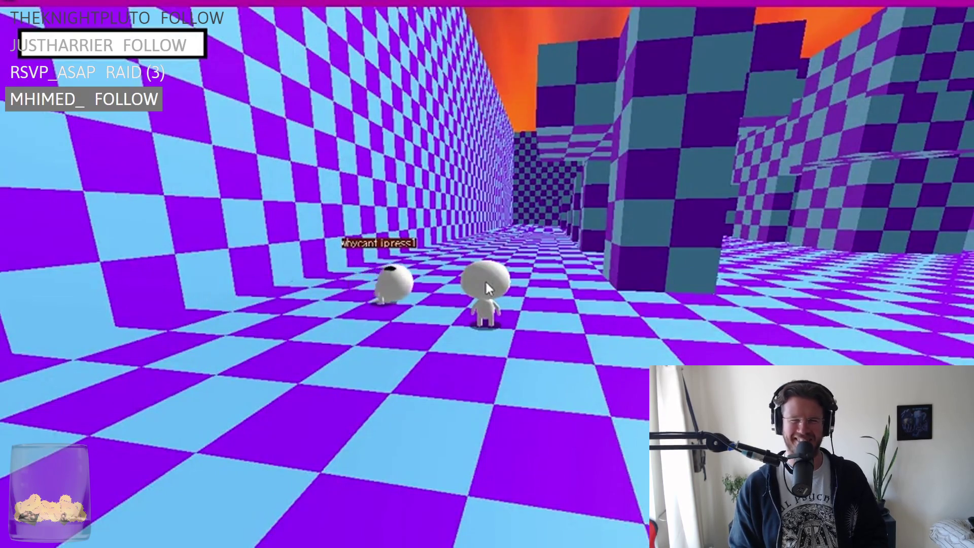
{"action": "mouse_move", "coordinate": [630, 339]}
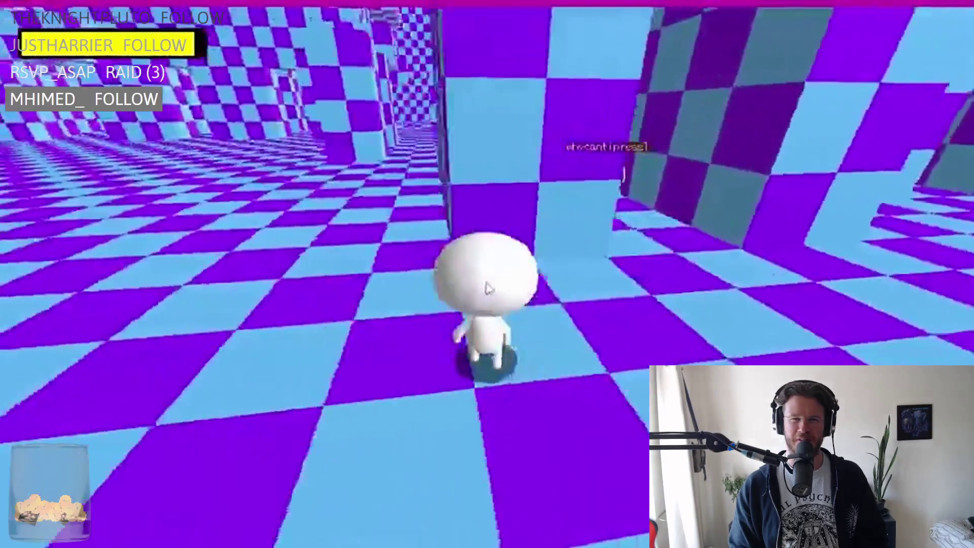
{"action": "mouse_move", "coordinate": [715, 291]}
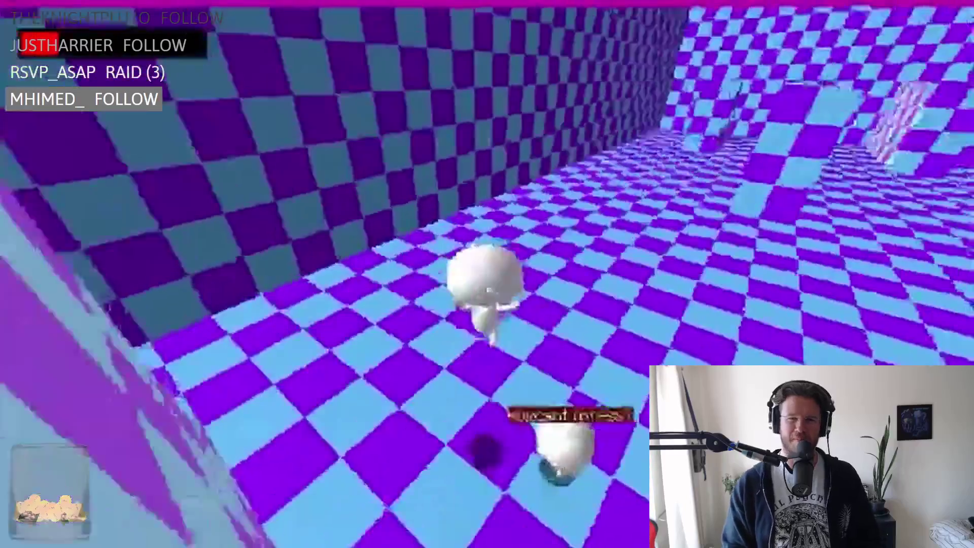
{"action": "mouse_move", "coordinate": [706, 259]}
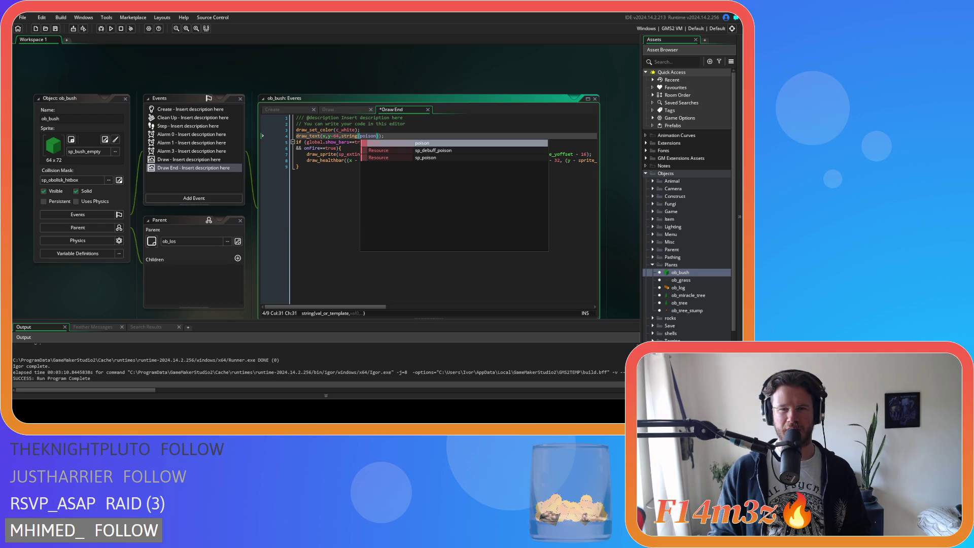
Prefix the line 4 draw_text string with "Poison"+ and run the game with F5.
{"action": "left_click", "coordinate": [392, 144]}
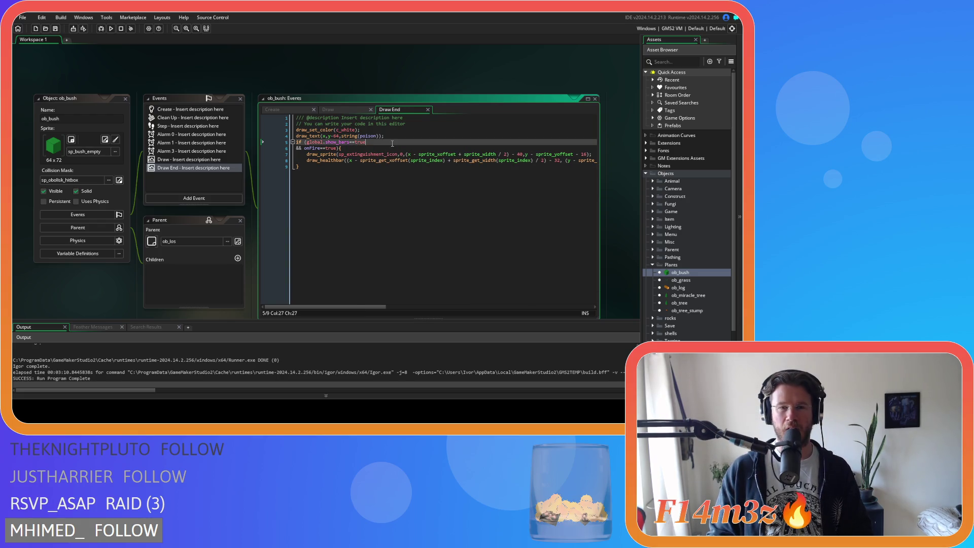
{"action": "left_click", "coordinate": [340, 136]}
{"action": "mouse_move", "coordinate": [412, 152]}
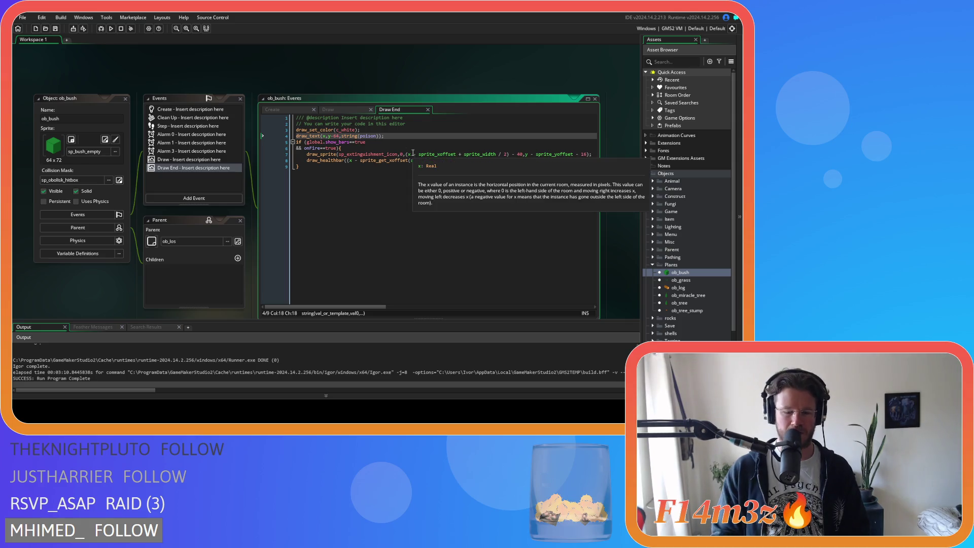
{"action": "type", "text": "\"stri"}
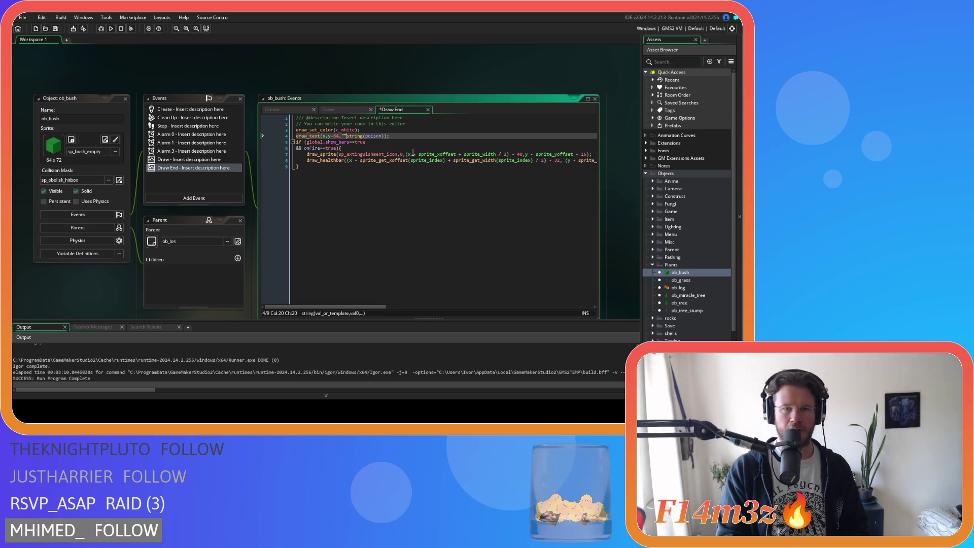
{"action": "type", "text": "n"}
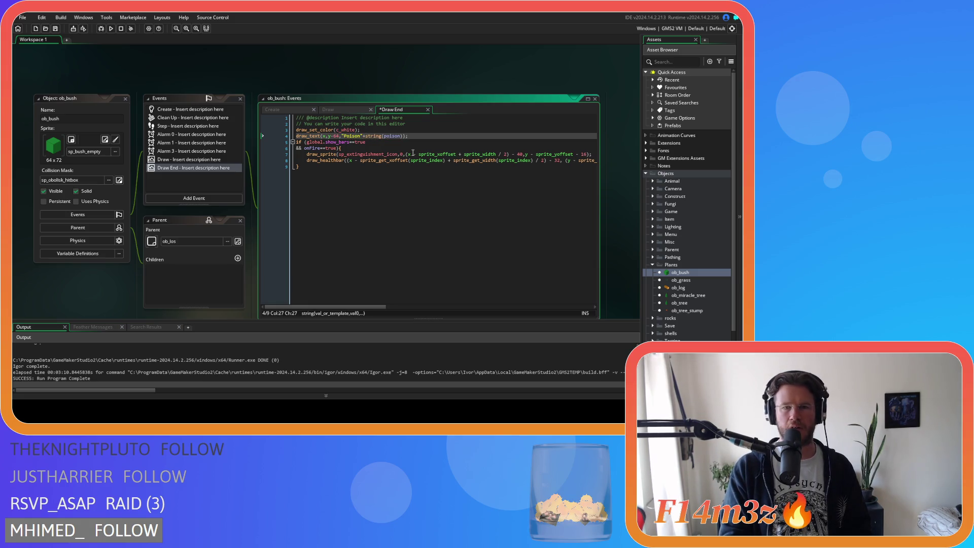
{"action": "left_click", "coordinate": [412, 137]}
{"action": "key", "text": "F5"}
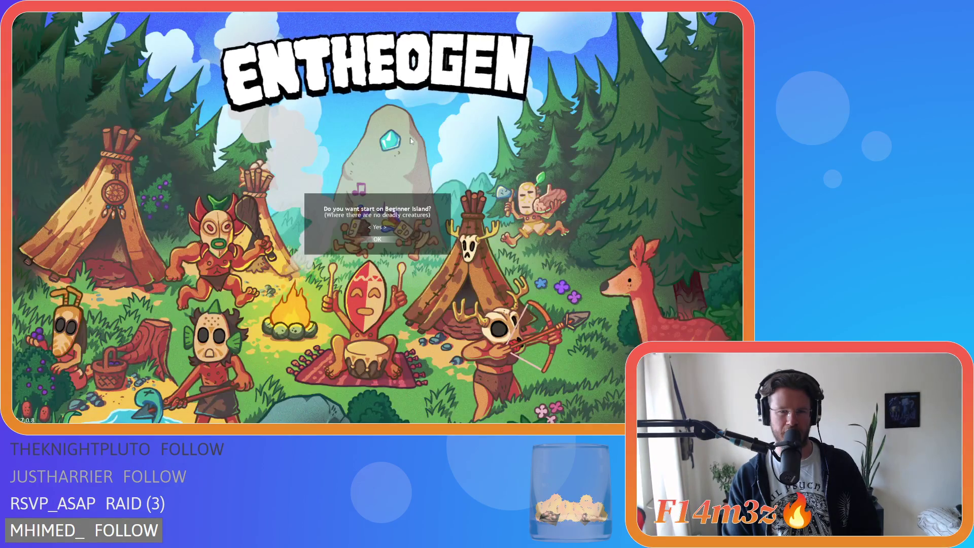
Start the Beginner Island world and close the Help Menu with F1 once loaded.
{"action": "key", "text": "Return"}
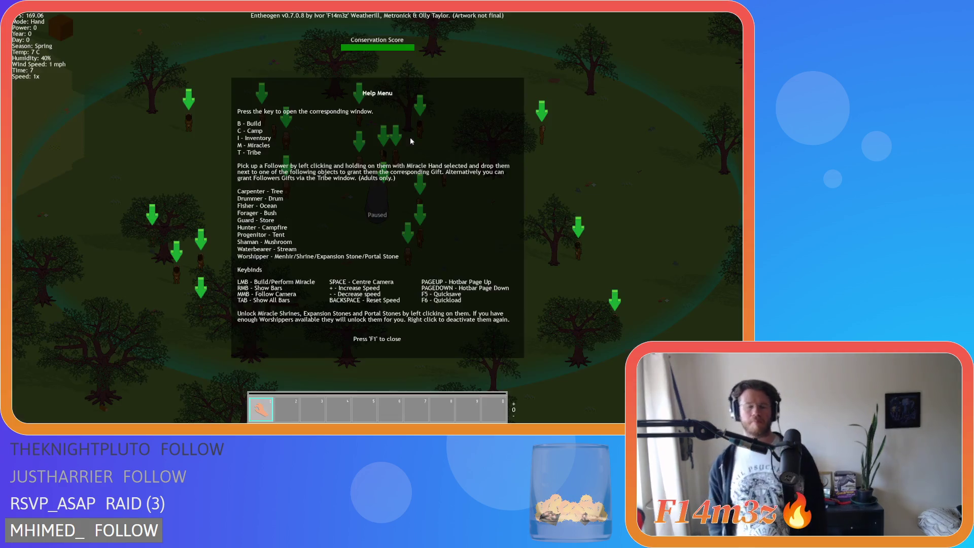
{"action": "key", "text": "F1"}
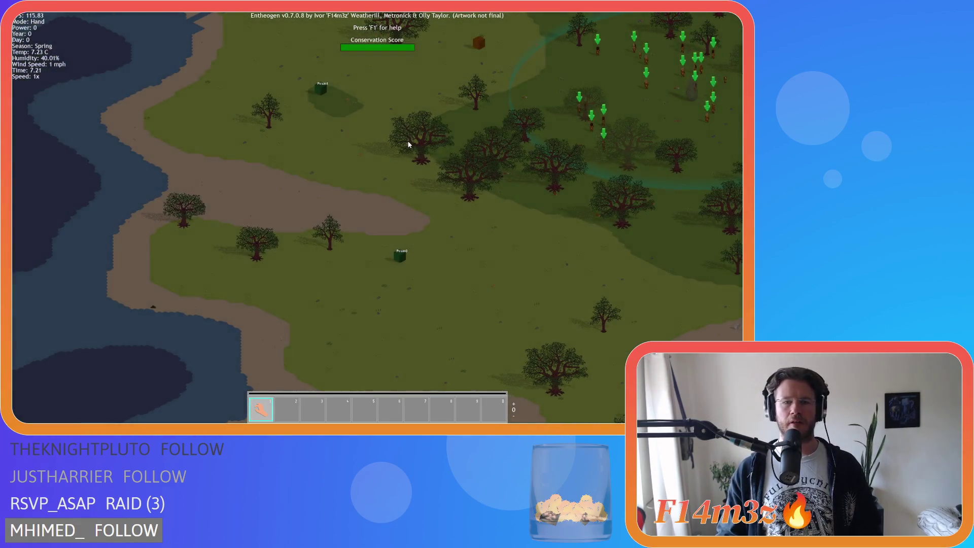
Pan and zoom around the map, checking bush Poison labels near the river and lake.
{"action": "scroll", "coordinate": [406, 153], "scroll_direction": "up", "scroll_amount": 3}
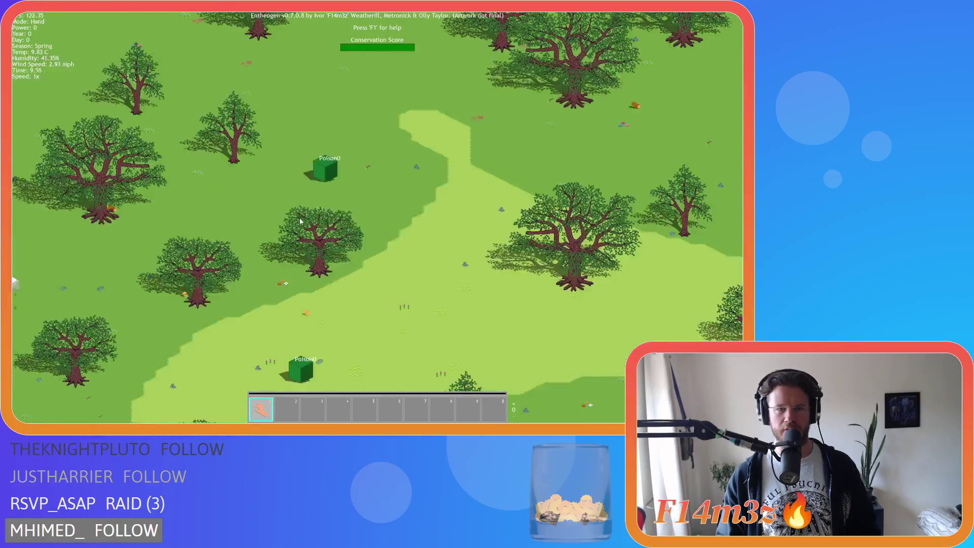
{"action": "scroll", "coordinate": [300, 222], "scroll_direction": "down", "scroll_amount": 5}
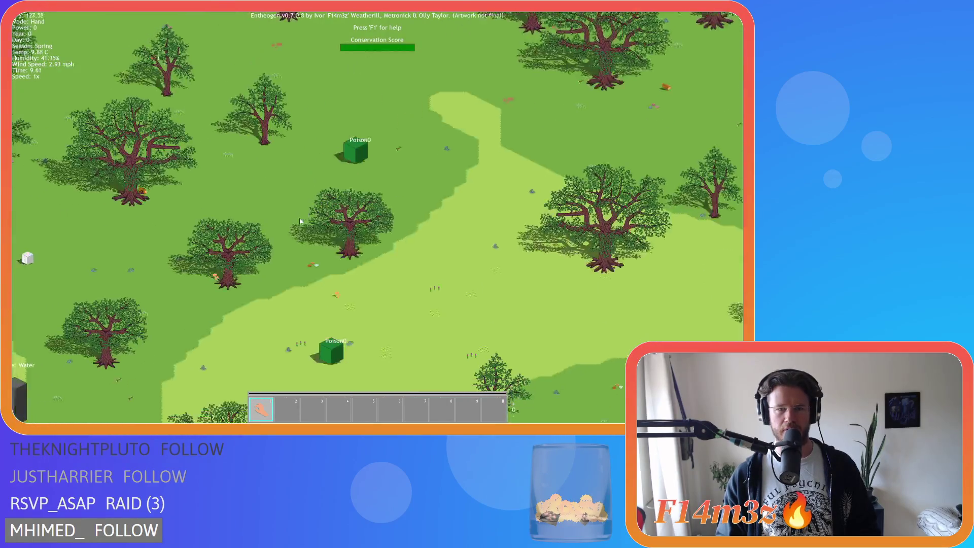
{"action": "key", "text": "d"}
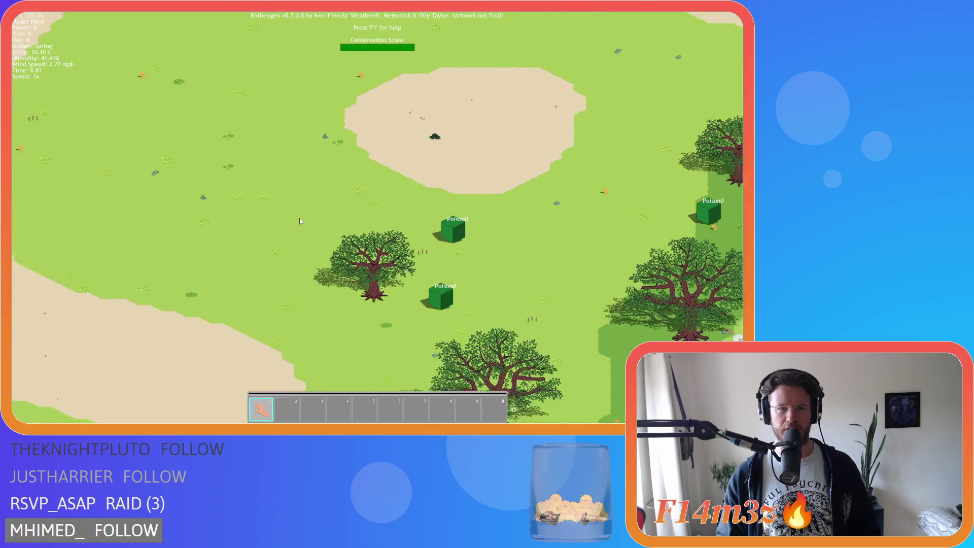
{"action": "scroll", "coordinate": [284, 219], "scroll_direction": "down", "scroll_amount": 2}
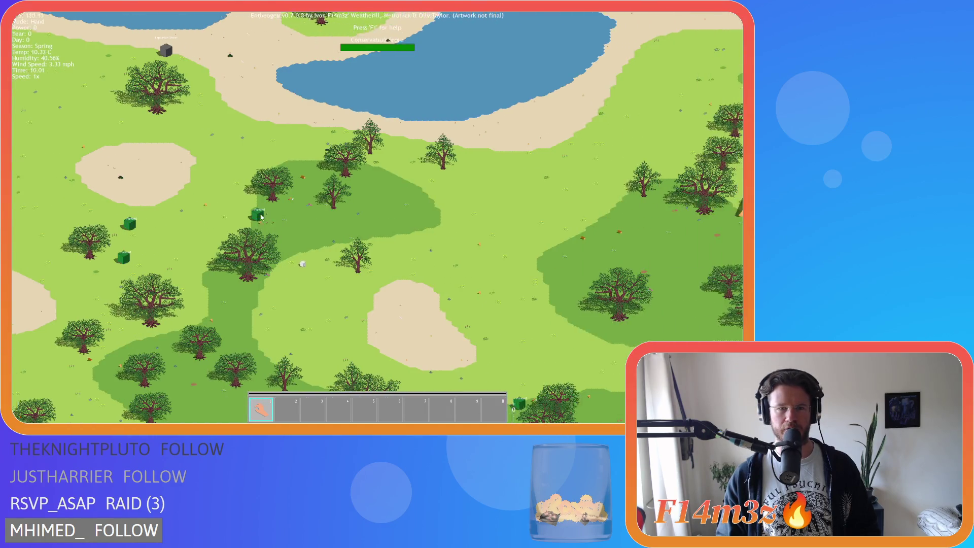
{"action": "scroll", "coordinate": [260, 215], "scroll_direction": "up", "scroll_amount": 3}
{"action": "scroll", "coordinate": [261, 214], "scroll_direction": "down", "scroll_amount": 5}
{"action": "scroll", "coordinate": [260, 214], "scroll_direction": "up", "scroll_amount": 4}
{"action": "key", "text": "d"}
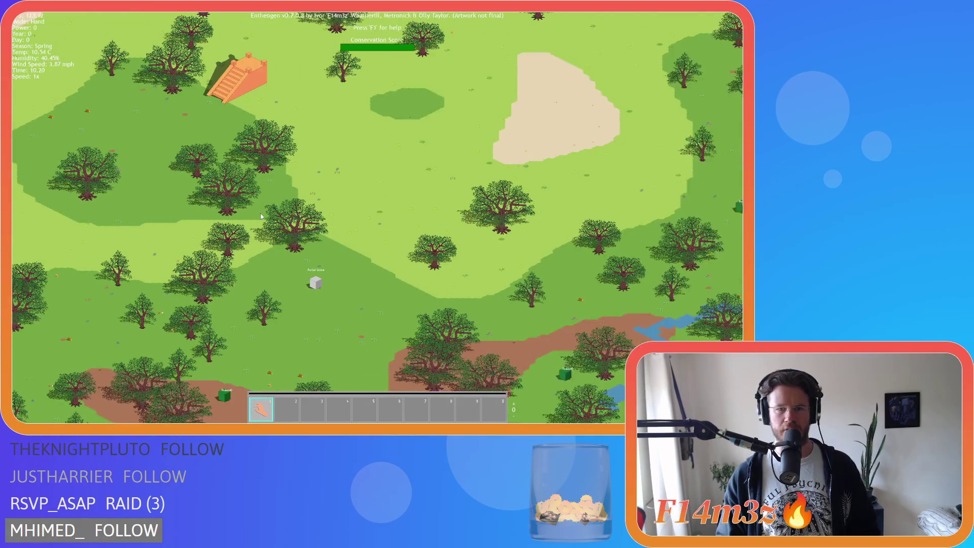
{"action": "scroll", "coordinate": [330, 217], "scroll_direction": "up", "scroll_amount": 3}
{"action": "key", "text": "w"}
{"action": "key", "text": "d"}
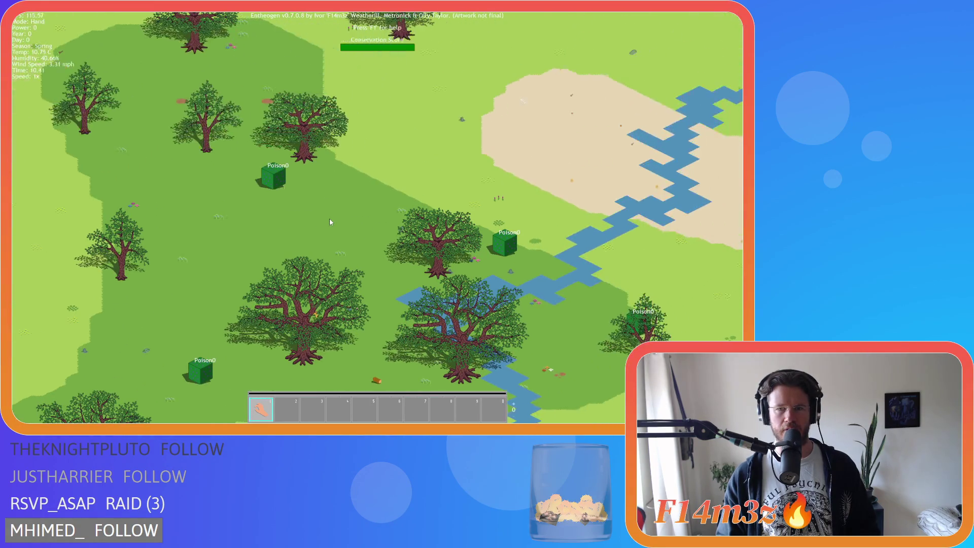
{"action": "scroll", "coordinate": [330, 218], "scroll_direction": "down", "scroll_amount": 4}
{"action": "key", "text": "s"}
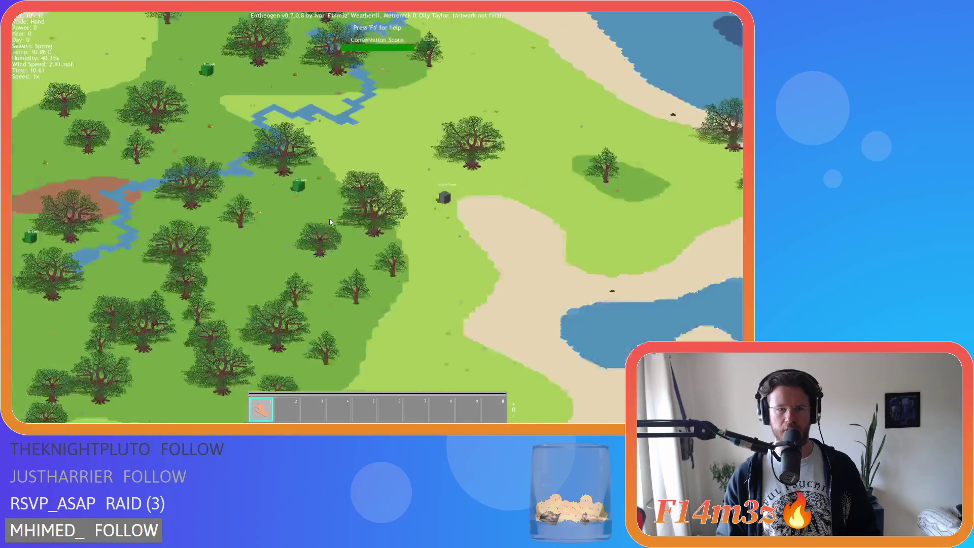
{"action": "scroll", "coordinate": [330, 218], "scroll_direction": "up", "scroll_amount": 2}
{"action": "scroll", "coordinate": [327, 223], "scroll_direction": "up", "scroll_amount": 2}
{"action": "scroll", "coordinate": [308, 222], "scroll_direction": "down", "scroll_amount": 4}
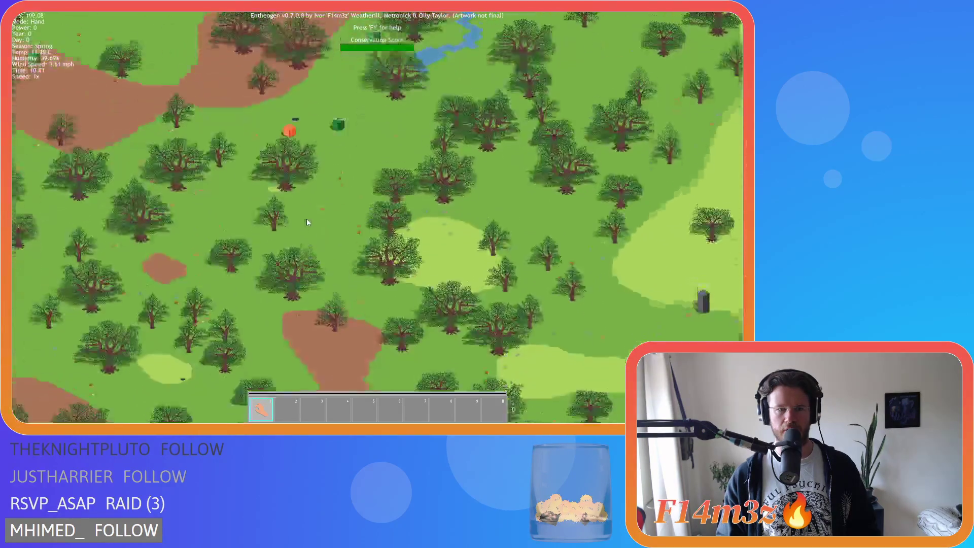
{"action": "scroll", "coordinate": [307, 222], "scroll_direction": "up", "scroll_amount": 2}
{"action": "key", "text": "s"}
{"action": "scroll", "coordinate": [308, 221], "scroll_direction": "down", "scroll_amount": 3}
{"action": "scroll", "coordinate": [307, 222], "scroll_direction": "up", "scroll_amount": 2}
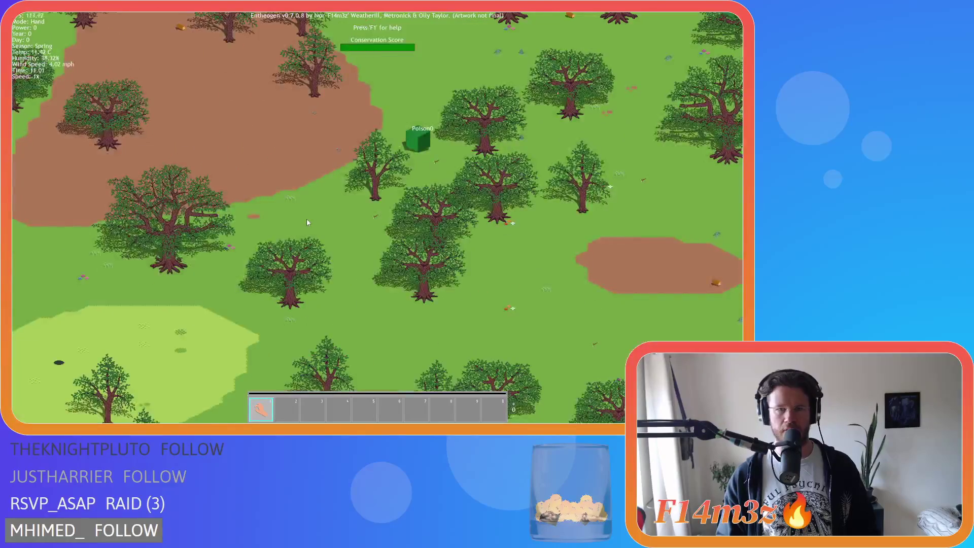
{"action": "scroll", "coordinate": [307, 222], "scroll_direction": "down", "scroll_amount": 2}
{"action": "scroll", "coordinate": [307, 222], "scroll_direction": "up", "scroll_amount": 2}
{"action": "scroll", "coordinate": [307, 221], "scroll_direction": "up", "scroll_amount": 3}
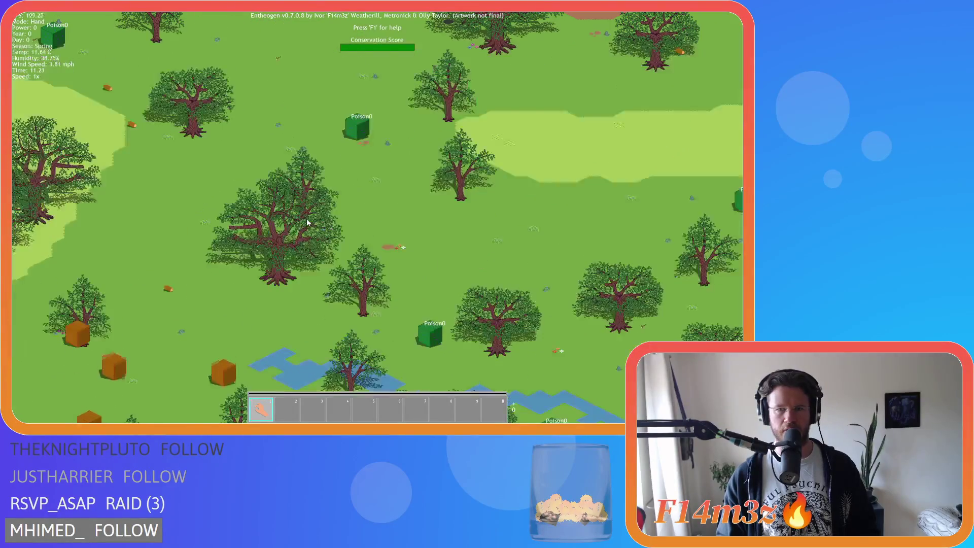
Survey more Poison bushes toward the villager camp and Portal Stone, then bring up the quit prompt.
{"action": "key", "text": "d"}
{"action": "scroll", "coordinate": [307, 222], "scroll_direction": "down", "scroll_amount": 3}
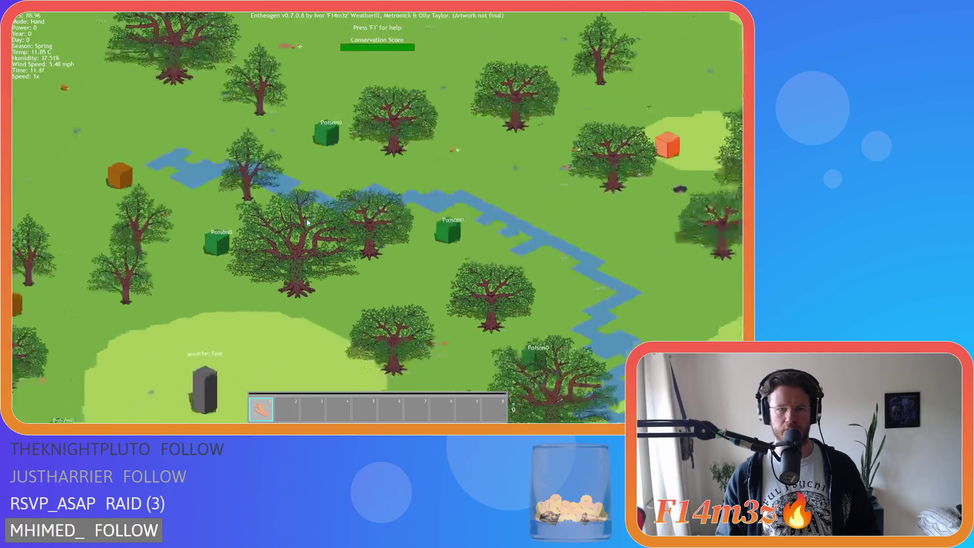
{"action": "scroll", "coordinate": [307, 221], "scroll_direction": "up", "scroll_amount": 3}
{"action": "key", "text": "d"}
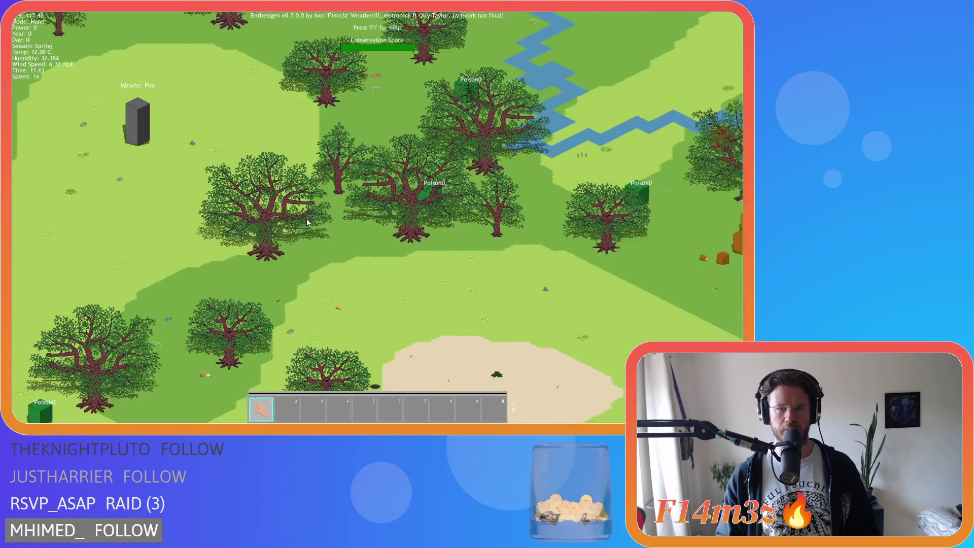
{"action": "scroll", "coordinate": [306, 222], "scroll_direction": "down", "scroll_amount": 3}
{"action": "scroll", "coordinate": [306, 221], "scroll_direction": "up", "scroll_amount": 3}
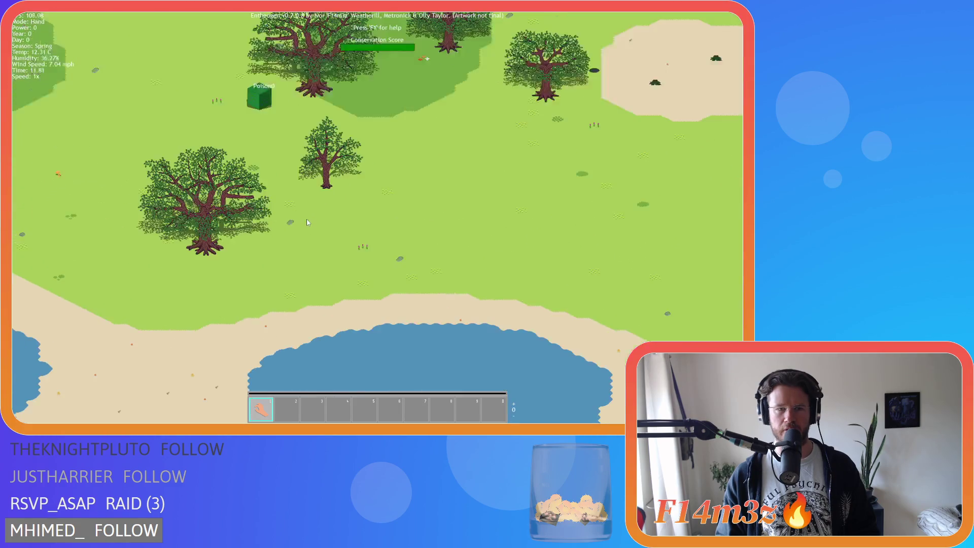
{"action": "key", "text": "a"}
{"action": "scroll", "coordinate": [242, 205], "scroll_direction": "up", "scroll_amount": 3}
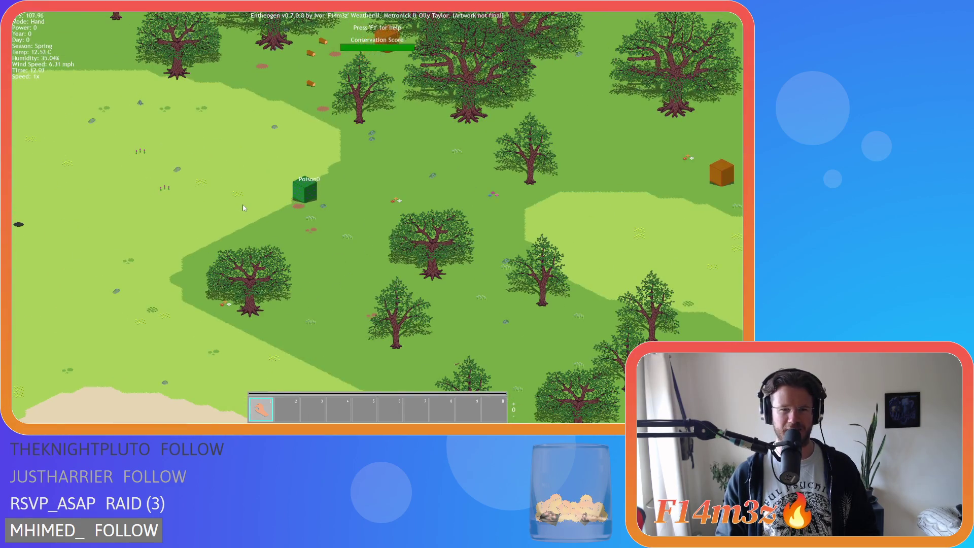
{"action": "scroll", "coordinate": [242, 205], "scroll_direction": "up", "scroll_amount": 3}
{"action": "scroll", "coordinate": [242, 205], "scroll_direction": "down", "scroll_amount": 3}
{"action": "key", "text": "s"}
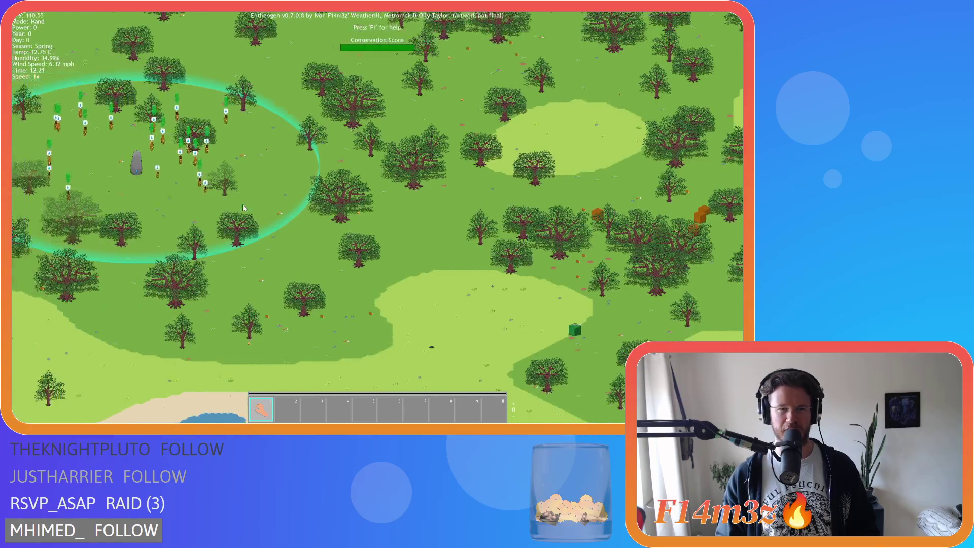
{"action": "scroll", "coordinate": [243, 205], "scroll_direction": "up", "scroll_amount": 2}
{"action": "scroll", "coordinate": [243, 205], "scroll_direction": "down", "scroll_amount": 3}
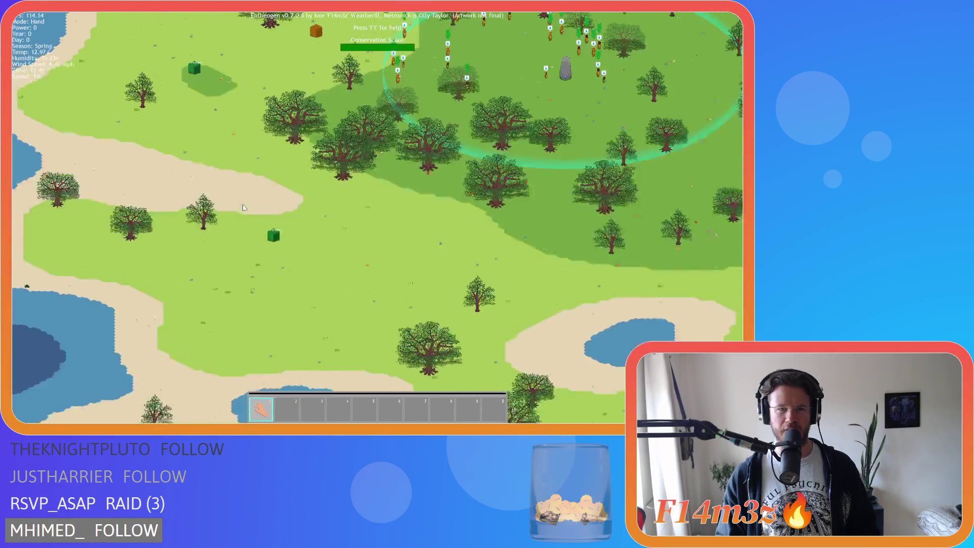
{"action": "key", "text": "w"}
{"action": "scroll", "coordinate": [242, 205], "scroll_direction": "up", "scroll_amount": 5}
{"action": "key", "text": "w"}
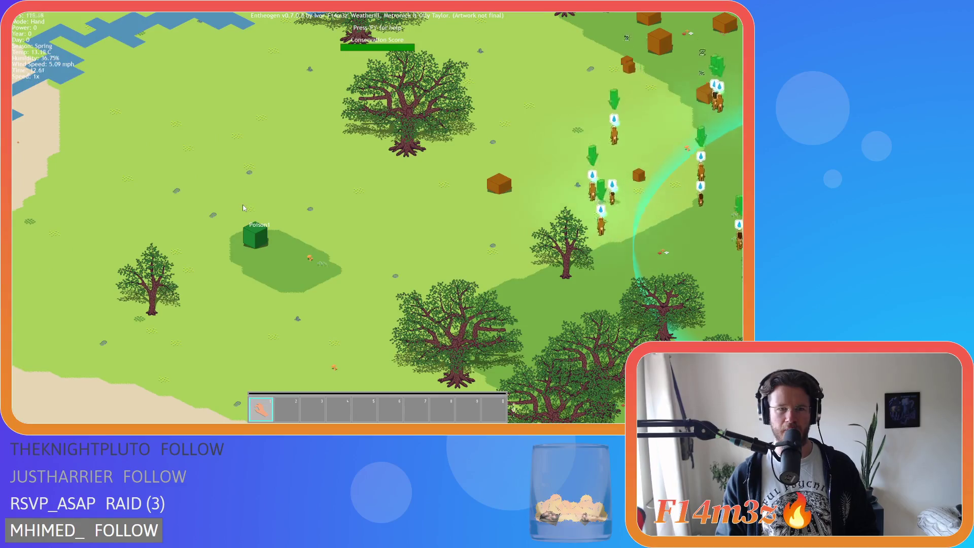
{"action": "scroll", "coordinate": [242, 207], "scroll_direction": "down", "scroll_amount": 3}
{"action": "scroll", "coordinate": [239, 211], "scroll_direction": "up", "scroll_amount": 3}
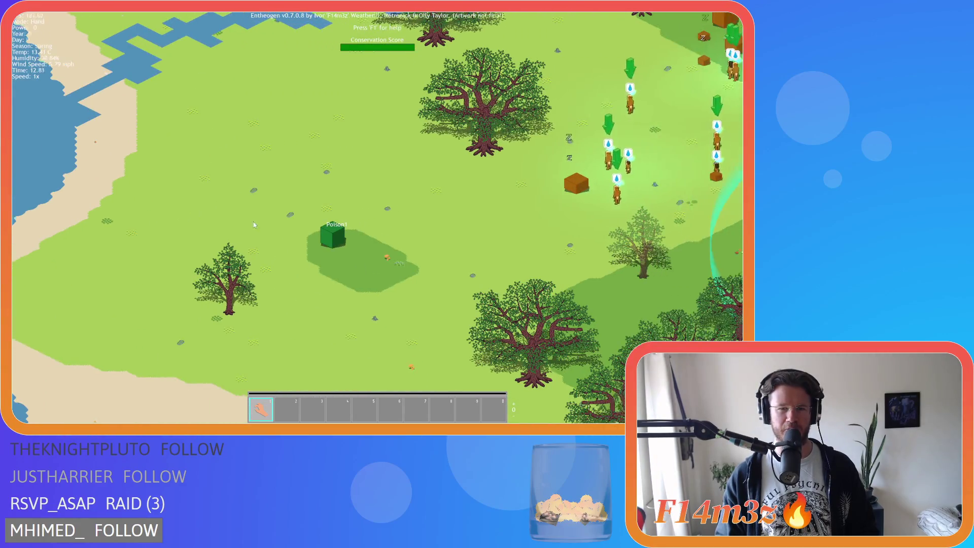
{"action": "scroll", "coordinate": [254, 225], "scroll_direction": "up", "scroll_amount": 3}
{"action": "key", "text": "d"}
{"action": "scroll", "coordinate": [273, 229], "scroll_direction": "down", "scroll_amount": 3}
{"action": "scroll", "coordinate": [273, 232], "scroll_direction": "up", "scroll_amount": 3}
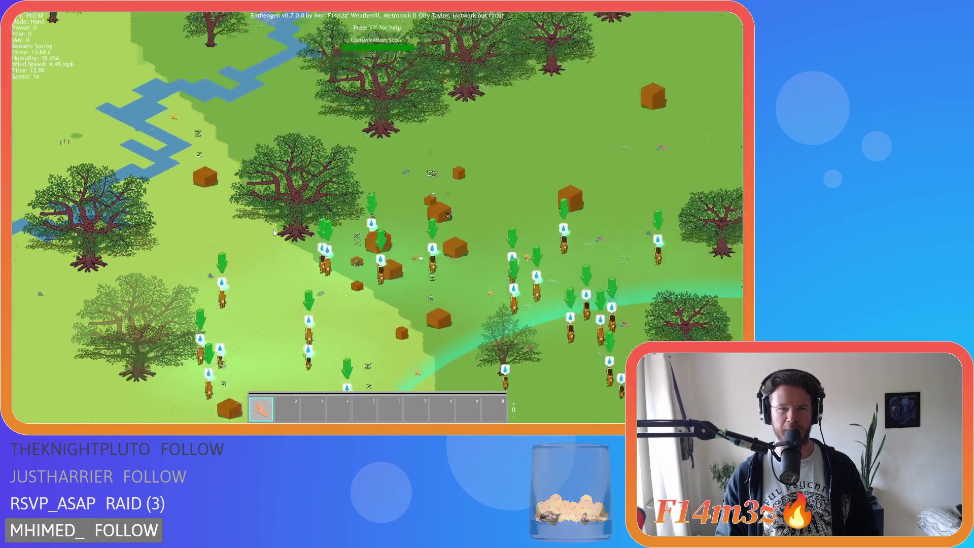
{"action": "scroll", "coordinate": [273, 232], "scroll_direction": "down", "scroll_amount": 3}
{"action": "scroll", "coordinate": [273, 233], "scroll_direction": "up", "scroll_amount": 2}
{"action": "key", "text": "d"}
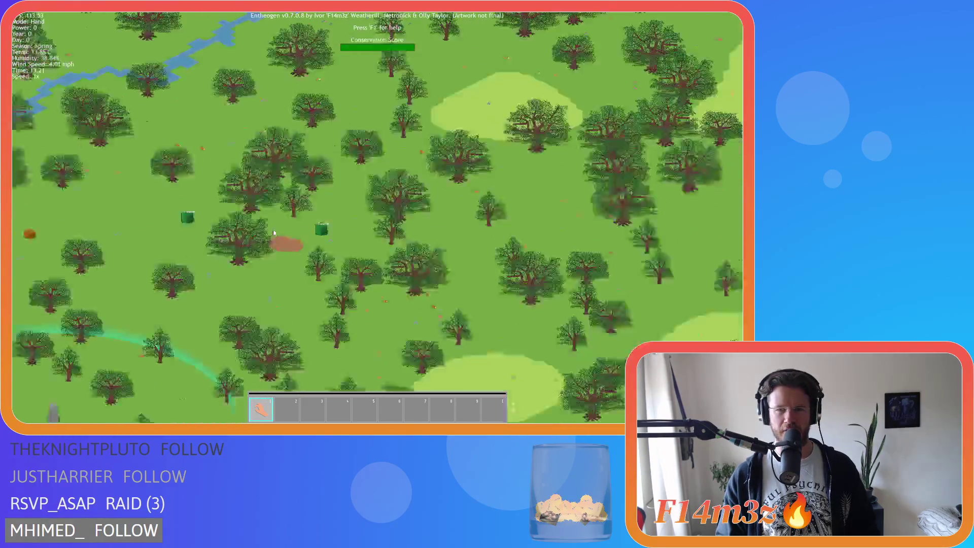
{"action": "key", "text": "w"}
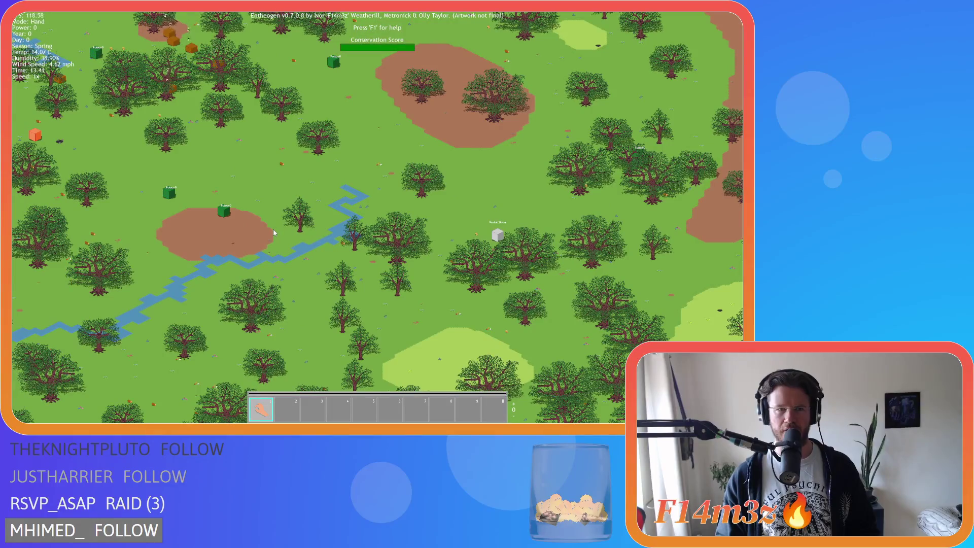
{"action": "key", "text": "d"}
{"action": "key", "text": "w"}
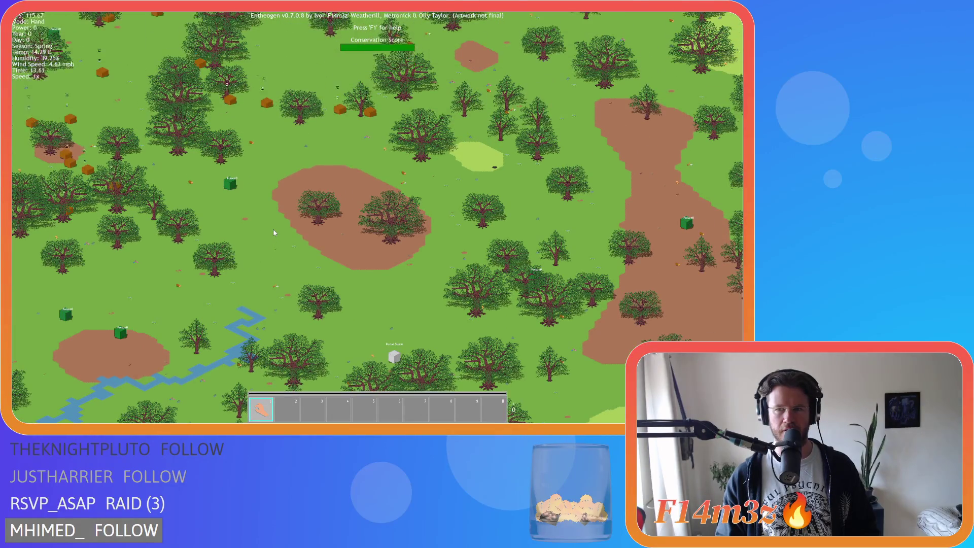
{"action": "key", "text": "Escape"}
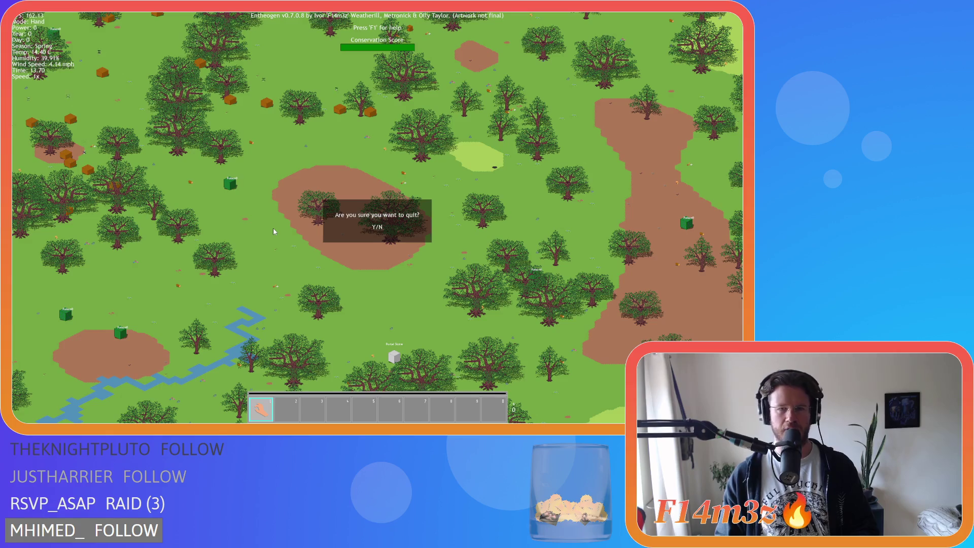
Quit the game and bring up ob_bush's Create event code.
{"action": "key", "text": "y"}
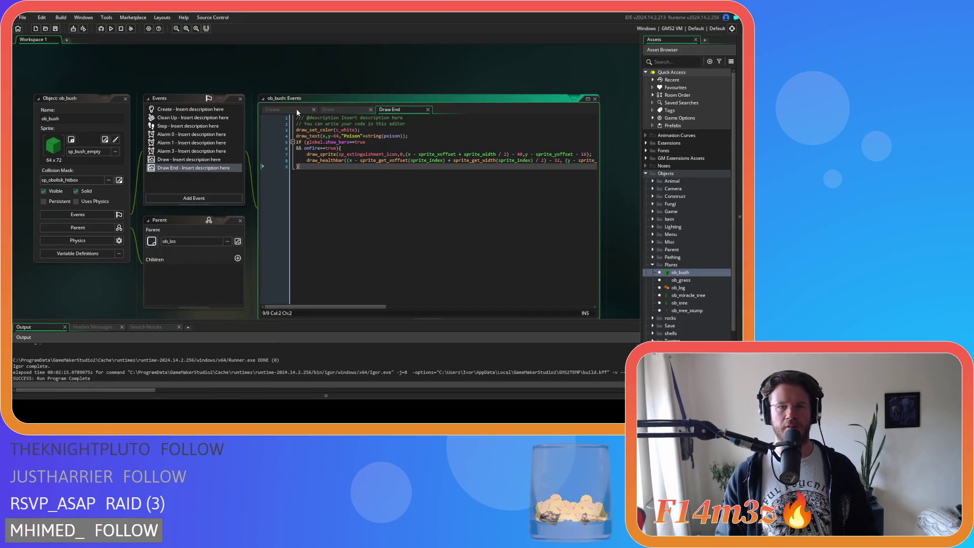
{"action": "left_click", "coordinate": [296, 109]}
{"action": "scroll", "coordinate": [364, 210], "scroll_direction": "down", "scroll_amount": 4}
{"action": "scroll", "coordinate": [364, 210], "scroll_direction": "down", "scroll_amount": 2}
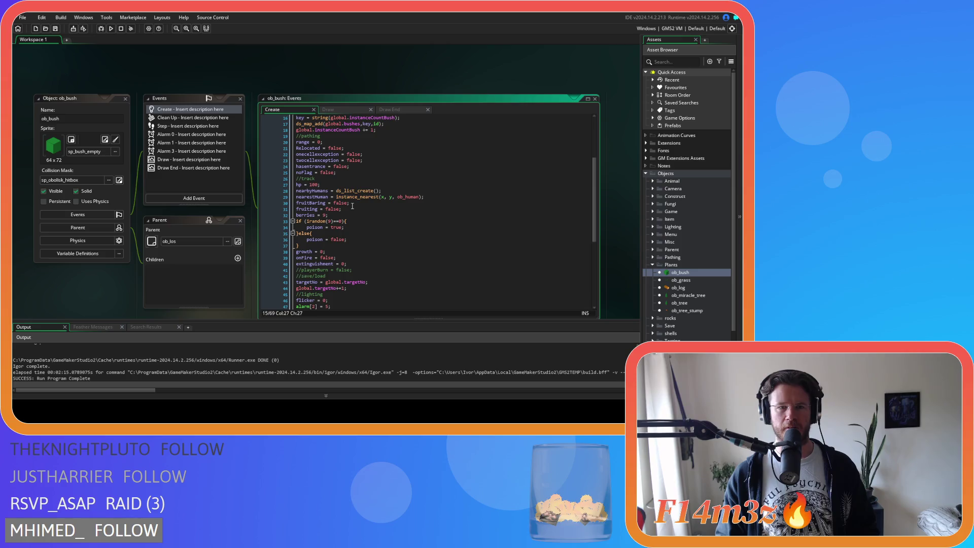
{"action": "scroll", "coordinate": [352, 207], "scroll_direction": "down", "scroll_amount": 2}
{"action": "scroll", "coordinate": [353, 206], "scroll_direction": "up", "scroll_amount": 2}
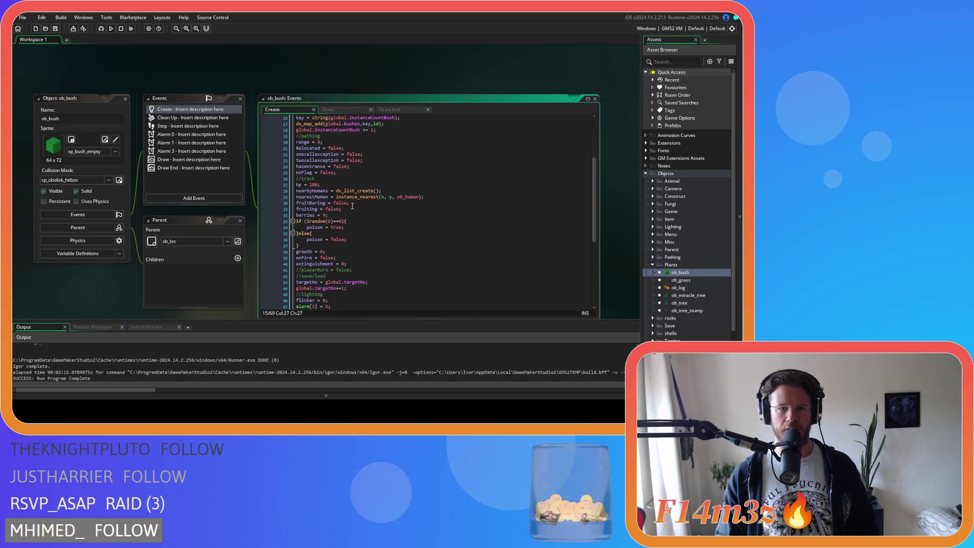
Change the poison condition to fruitBaring==true && irandom(9)==0 and save.
{"action": "double_click", "coordinate": [312, 203]}
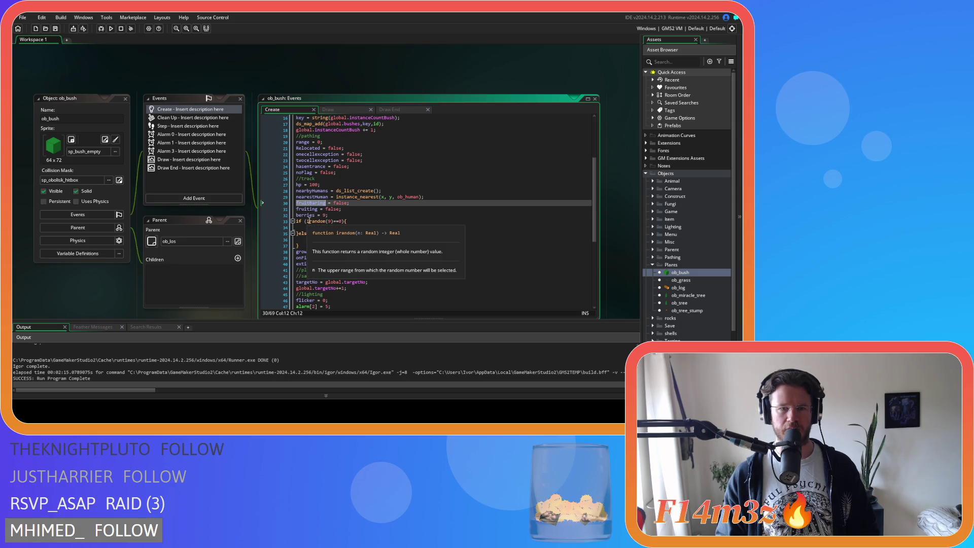
{"action": "left_click", "coordinate": [307, 221]}
{"action": "key", "text": "Return"}
{"action": "type", "text": "&&"}
{"action": "left_click", "coordinate": [330, 221]}
{"action": "type", "text": "fruitBaring"}
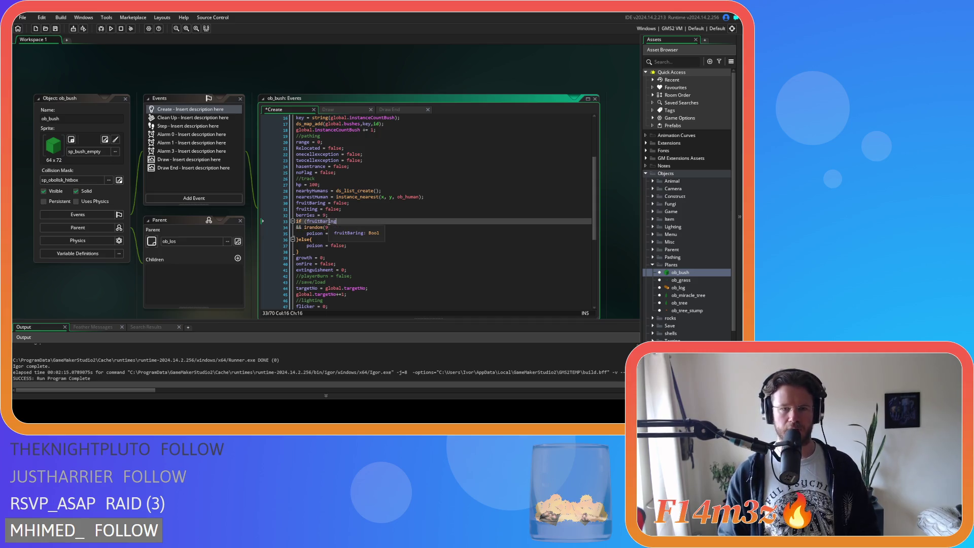
{"action": "type", "text": "==true"}
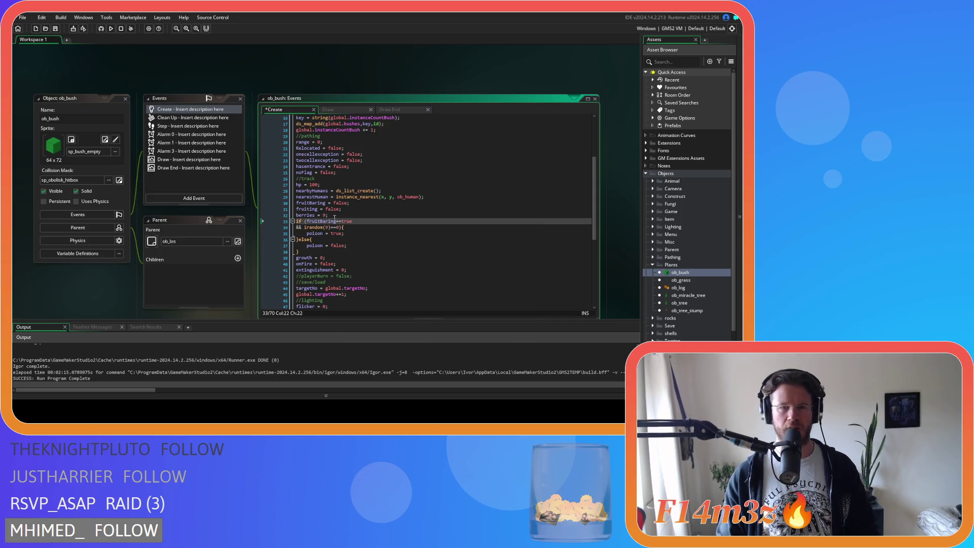
{"action": "key", "text": "ctrl+s"}
Review the irandom and poison = false lines, then return to the Draw End code.
{"action": "left_click", "coordinate": [308, 227]}
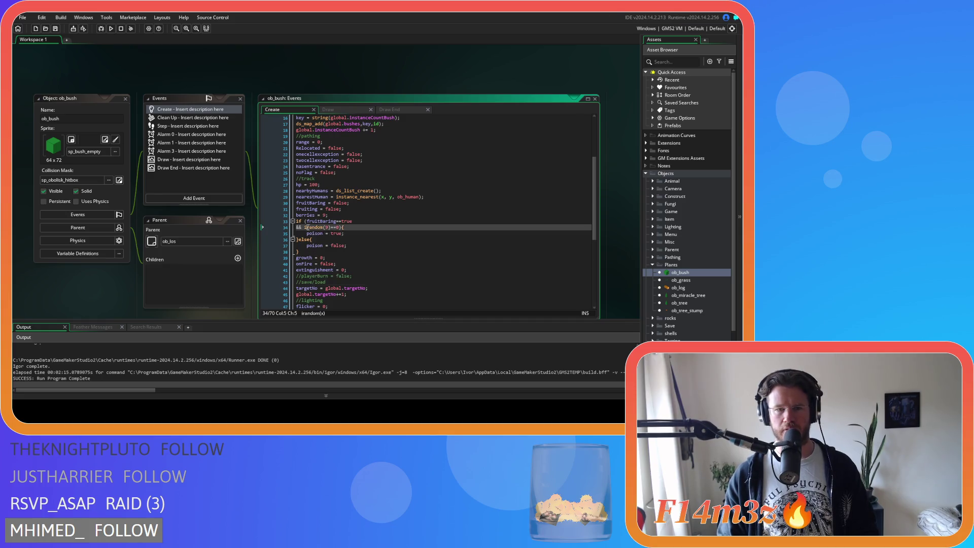
{"action": "left_click_drag", "start_coordinate": [311, 245], "coordinate": [369, 247]}
{"action": "left_click", "coordinate": [369, 247]}
{"action": "left_click", "coordinate": [389, 108]}
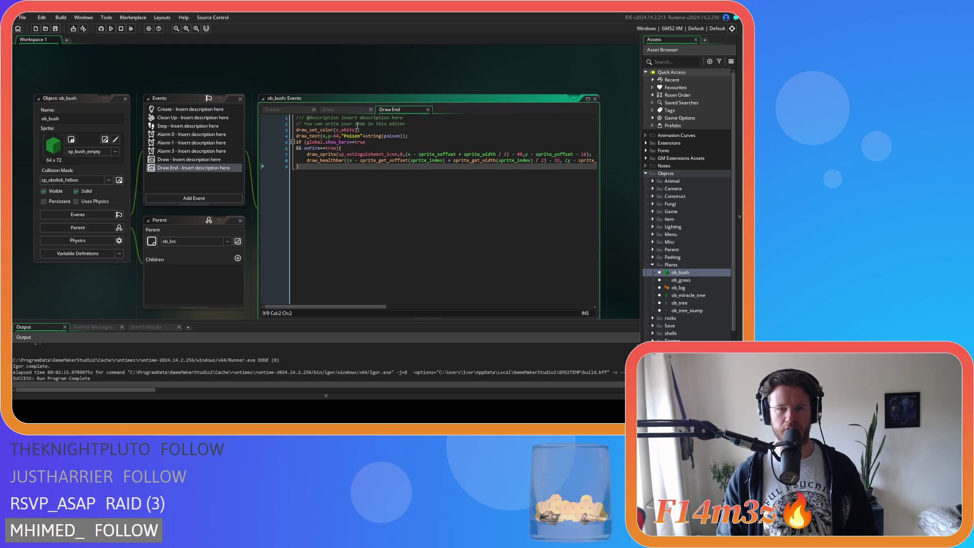
Wrap the draw_text line in an indented if (poison==true) { } block.
{"action": "left_click", "coordinate": [373, 131]}
{"action": "key", "text": "Return"}
{"action": "type", "text": "if "}
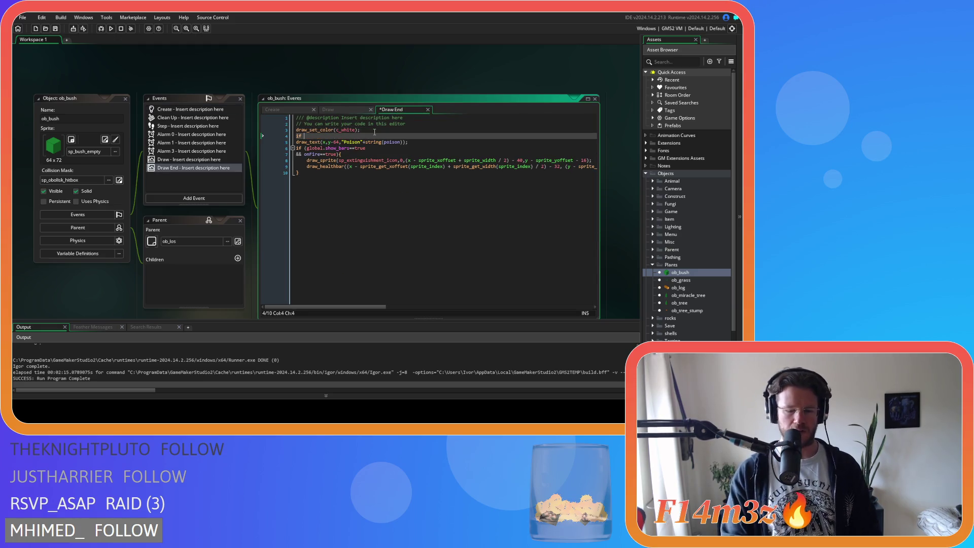
{"action": "type", "text": "(pois"}
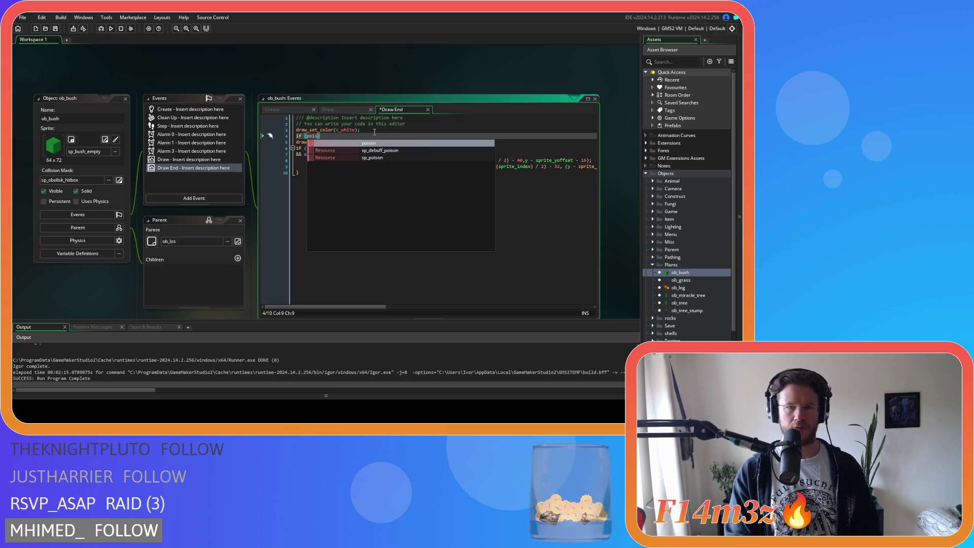
{"action": "type", "text": "on==true)"}
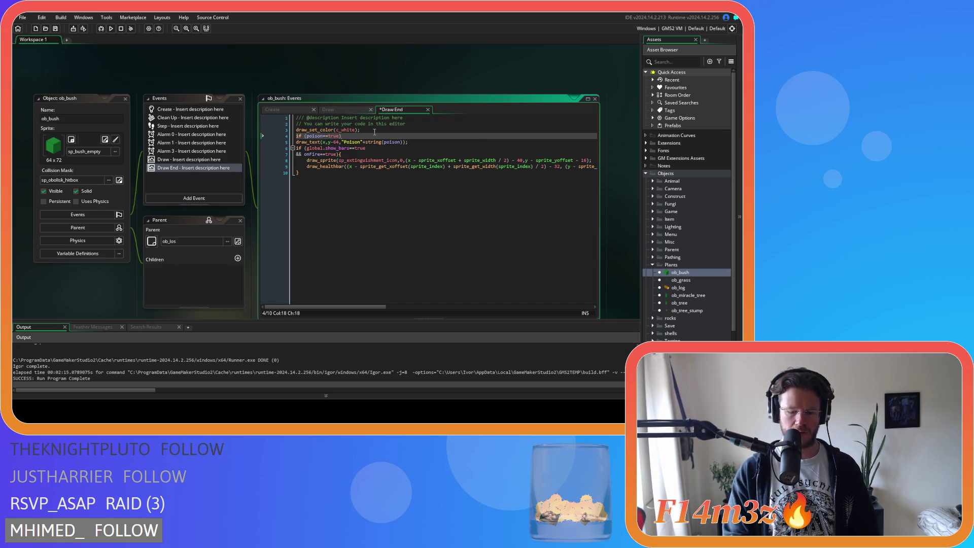
{"action": "left_click", "coordinate": [298, 142]}
{"action": "key", "text": "Tab"}
{"action": "left_click", "coordinate": [427, 143]}
{"action": "key", "text": "Return"}
{"action": "type", "text": "}"}
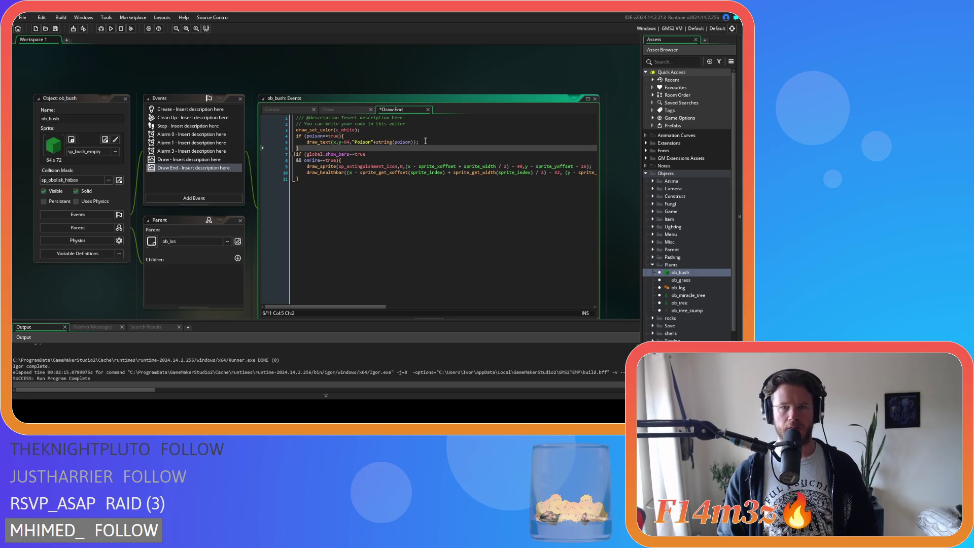
Trim the label to plain "Poison" by deleting +string(poison), then run the game.
{"action": "left_click", "coordinate": [425, 142]}
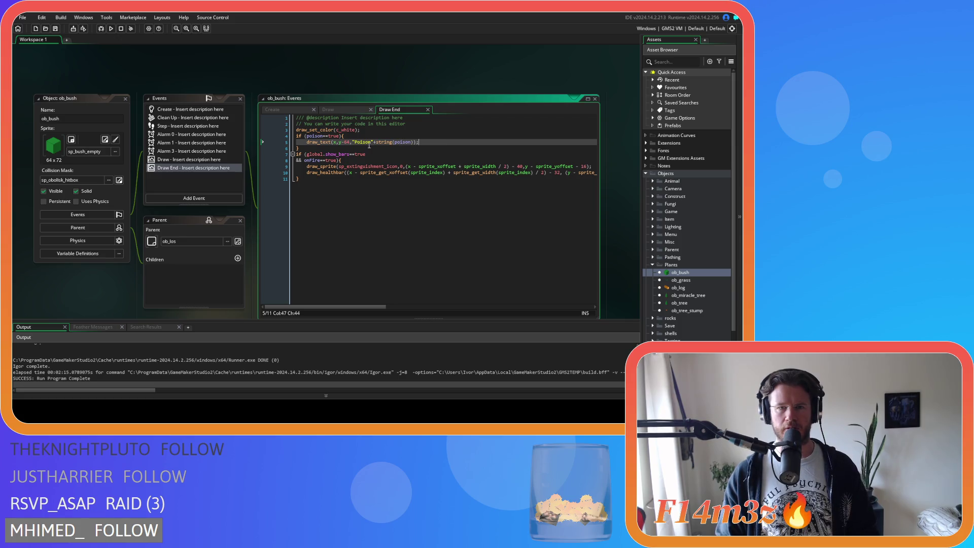
{"action": "left_click_drag", "start_coordinate": [373, 141], "coordinate": [413, 141]}
{"action": "key", "text": "BackSpace"}
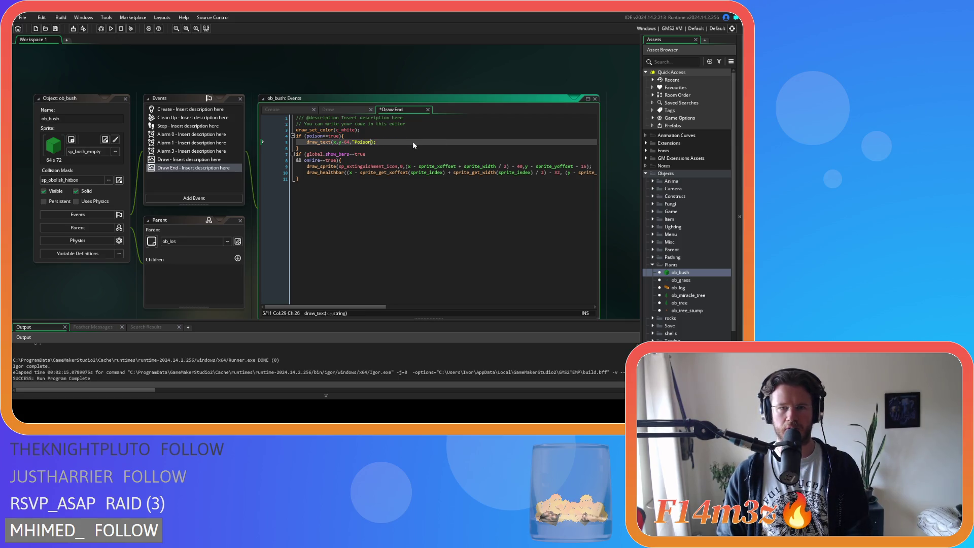
{"action": "type", "text": "\""}
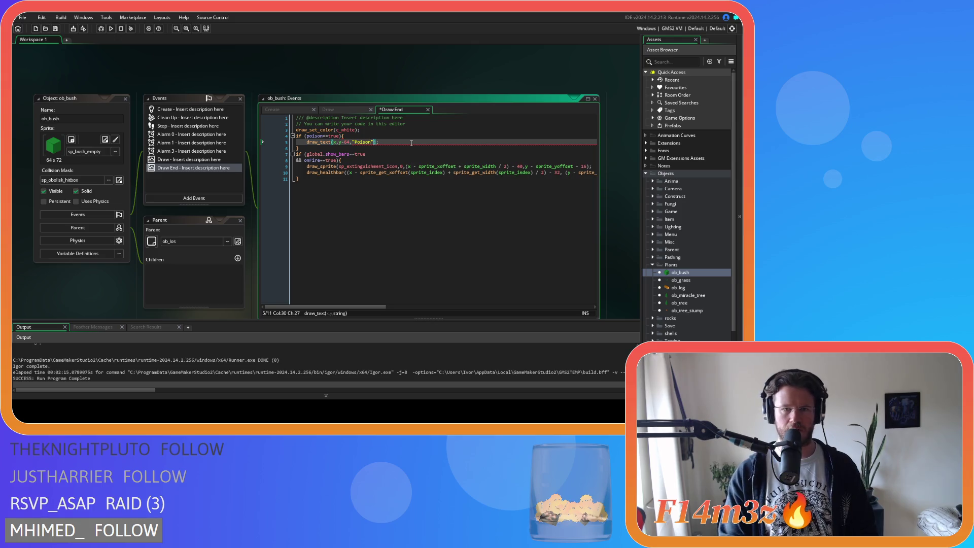
{"action": "key", "text": "F5"}
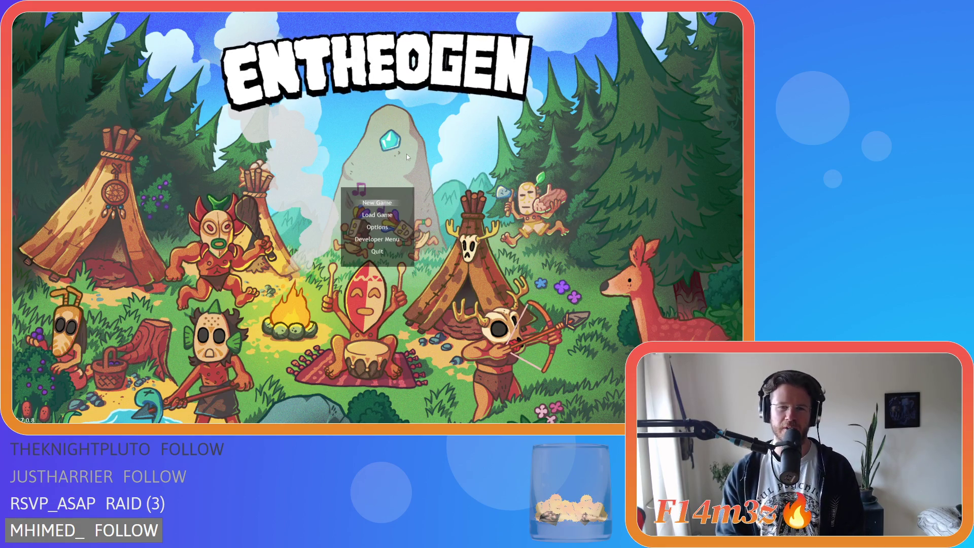
Start a new game from the Entheogen main menu.
{"action": "key", "text": "Return"}
{"action": "key", "text": "Return"}
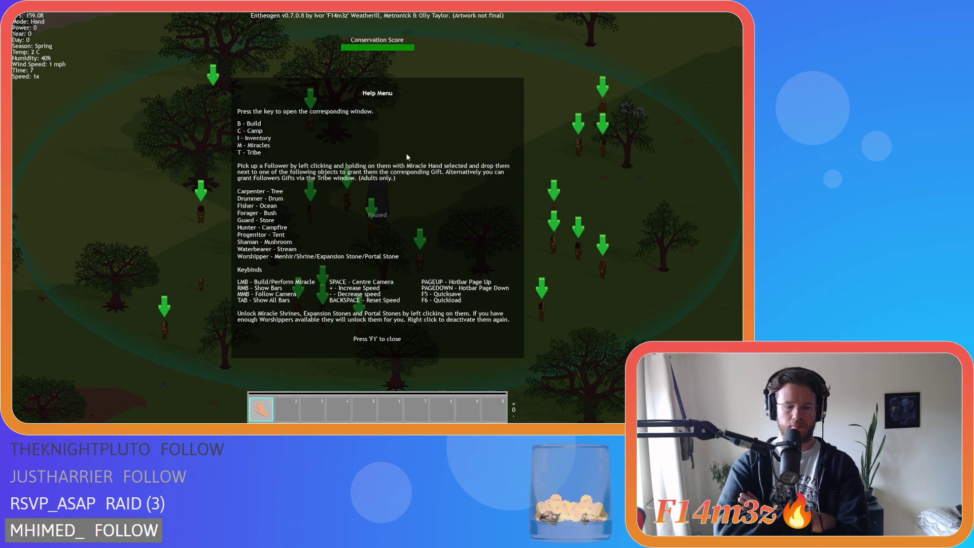
Close the help screen with F1 to play on the new world's map.
{"action": "key", "text": "F1"}
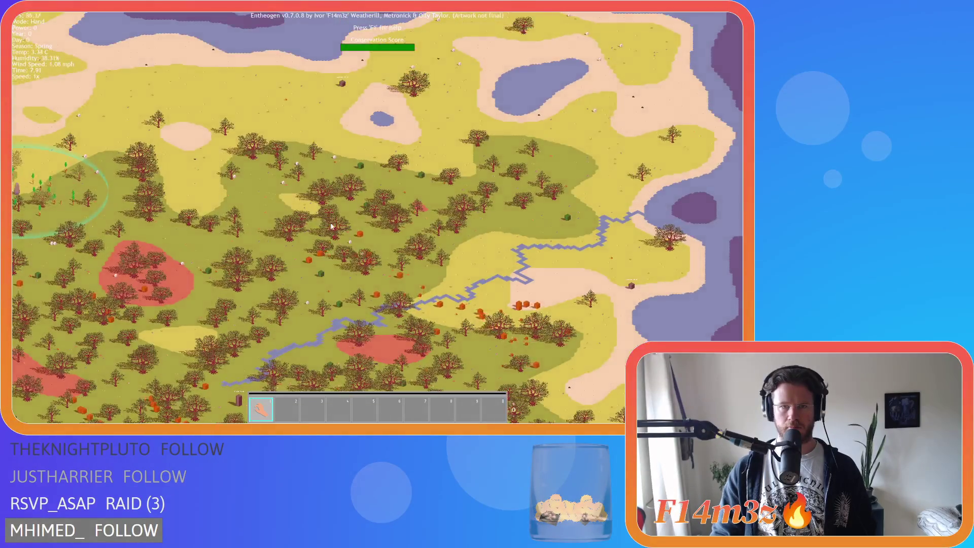
Zoom in and out across the new island to survey its forests, rivers, lakes and coast.
{"action": "scroll", "coordinate": [331, 226], "scroll_direction": "up", "scroll_amount": 3}
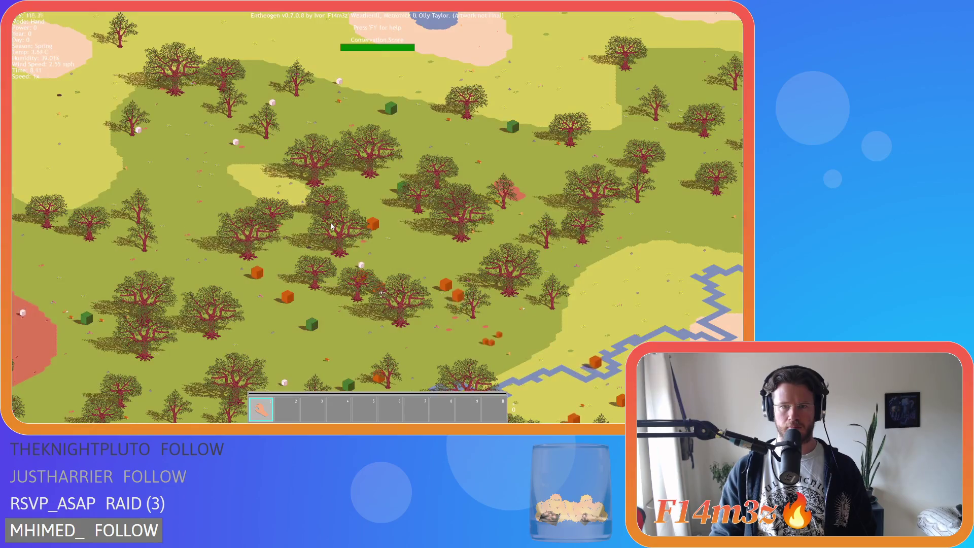
{"action": "scroll", "coordinate": [331, 227], "scroll_direction": "down", "scroll_amount": 3}
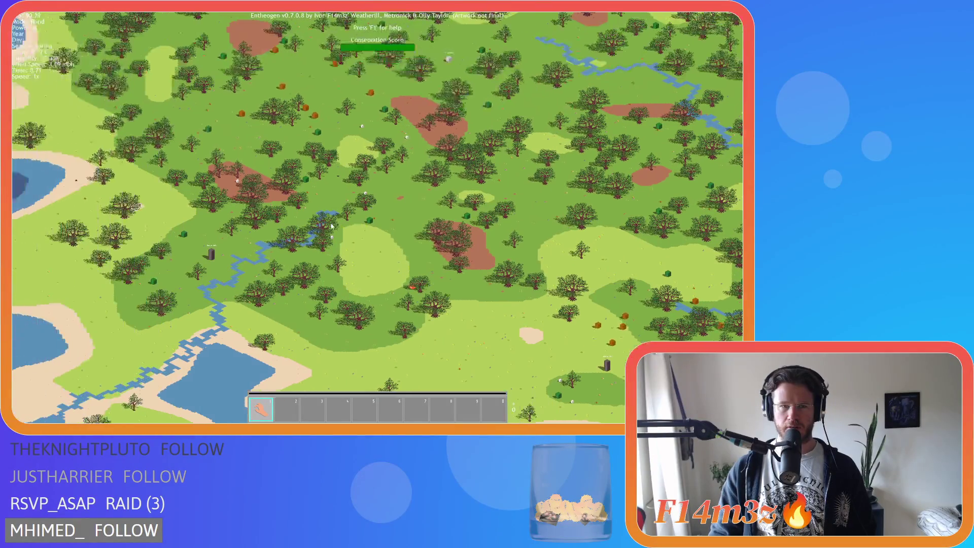
{"action": "scroll", "coordinate": [331, 226], "scroll_direction": "up", "scroll_amount": 5}
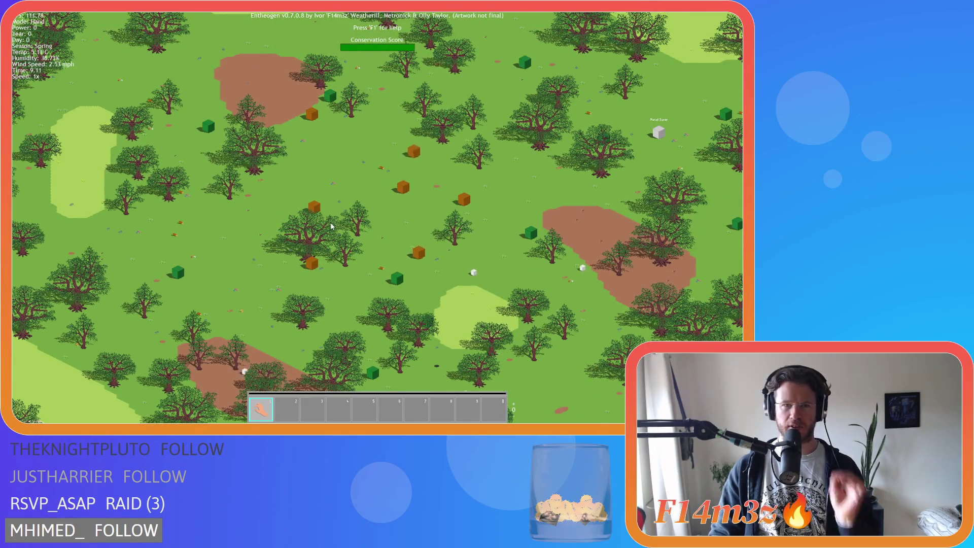
{"action": "scroll", "coordinate": [331, 226], "scroll_direction": "down", "scroll_amount": 5}
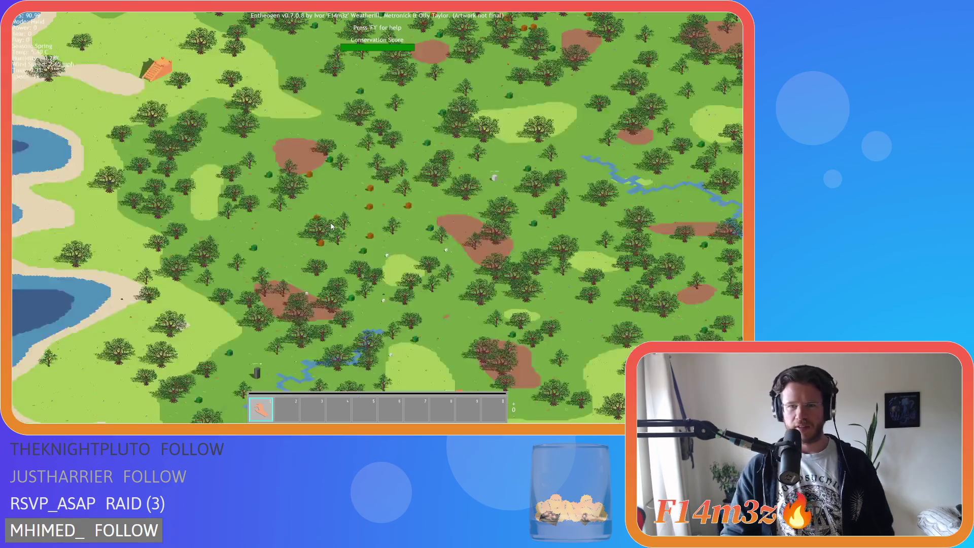
{"action": "scroll", "coordinate": [335, 218], "scroll_direction": "up", "scroll_amount": 5}
{"action": "scroll", "coordinate": [336, 215], "scroll_direction": "down", "scroll_amount": 3}
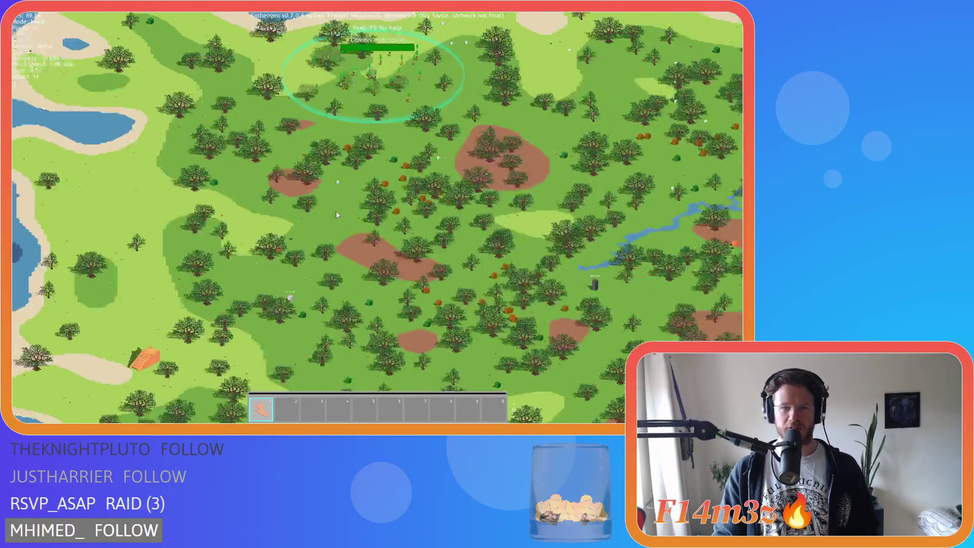
{"action": "scroll", "coordinate": [337, 214], "scroll_direction": "up", "scroll_amount": 5}
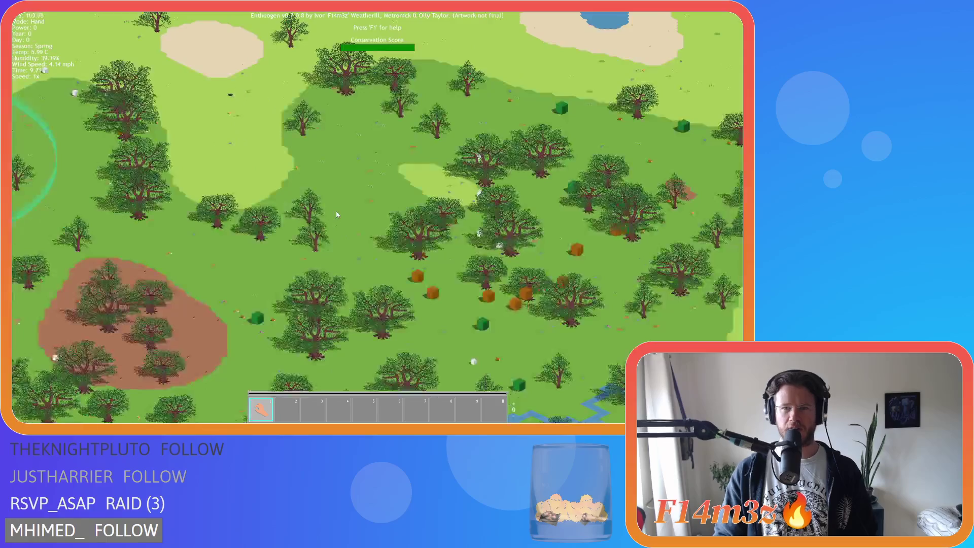
{"action": "scroll", "coordinate": [336, 213], "scroll_direction": "down", "scroll_amount": 4}
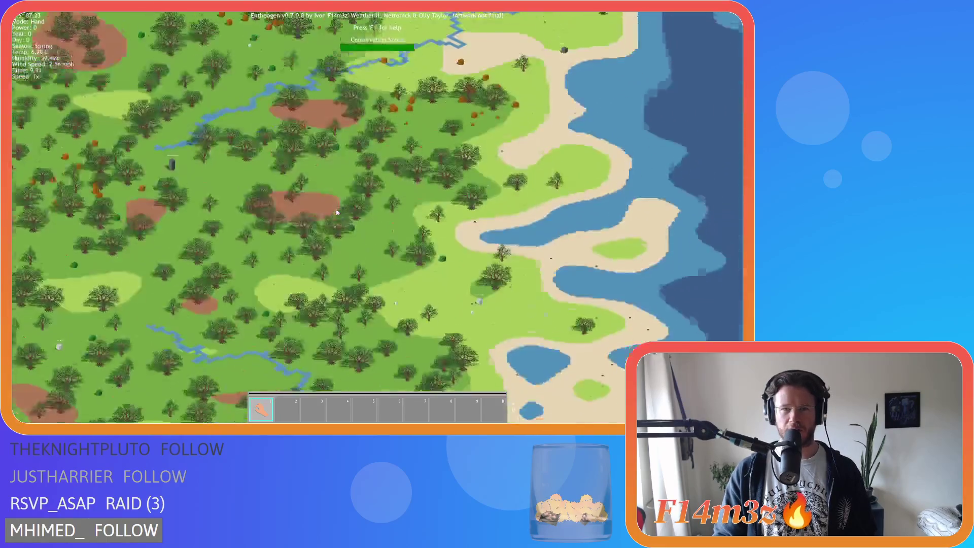